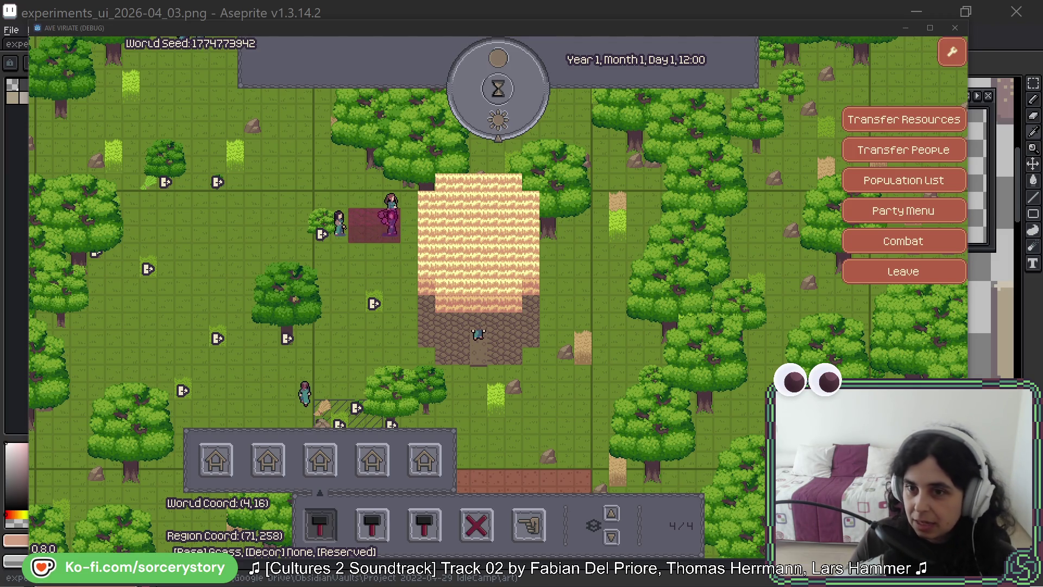
Bring Aseprite with experiments_ui_2026-04_03.png in front of the AVE Viriate game window.
click(717, 11)
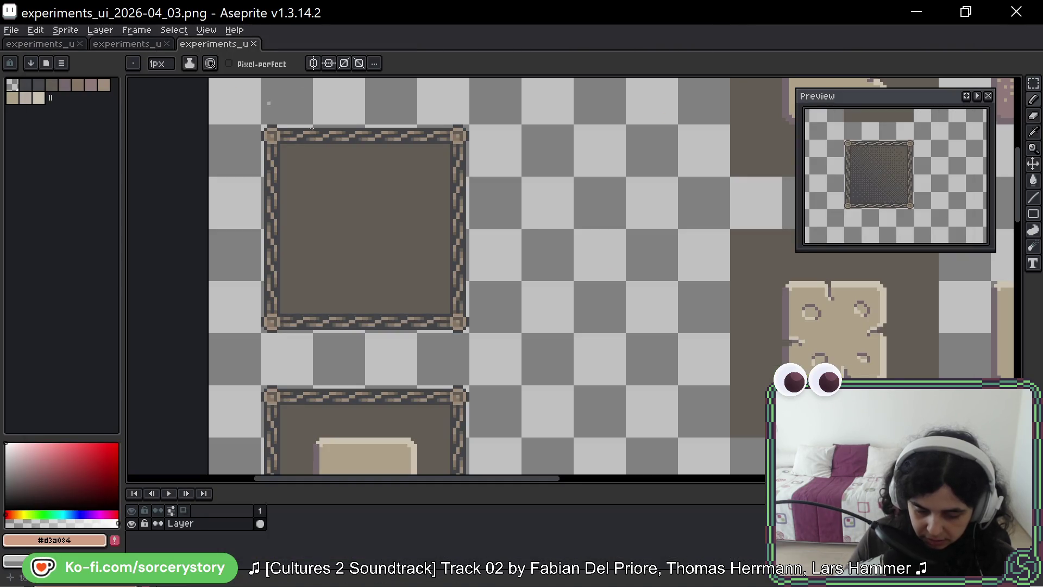
Scroll to the textured tile sprites and place the lusitanians.bee stone-spiral reference above the canvas.
scroll(489, 244, up, 3)
scroll(533, 177, down, 5)
scroll(534, 177, up, 5)
mouse_move(533, 176)
mouse_down()
mouse_move(549, 344)
mouse_move(549, 299)
mouse_move(405, 327)
mouse_up()
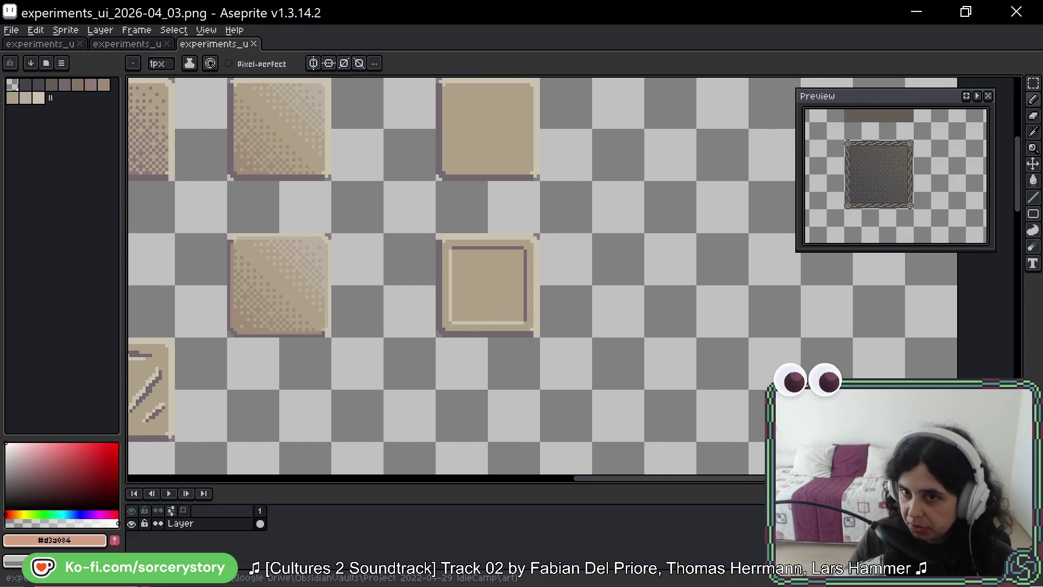
key(alt+Tab)
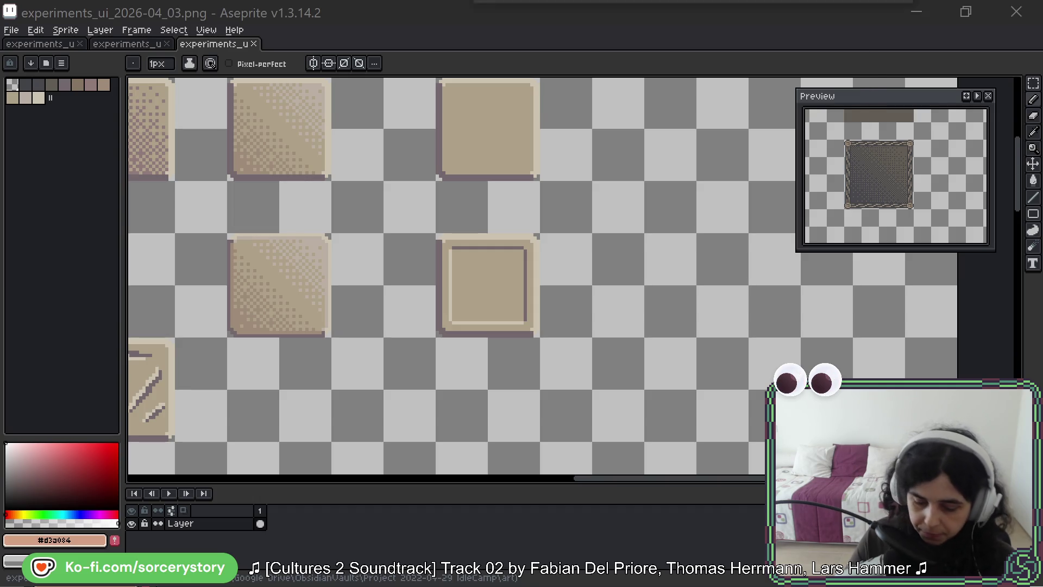
mouse_move(784, 243)
mouse_down()
mouse_move(826, 90)
mouse_move(729, 70)
mouse_move(816, 75)
mouse_up()
Pin the BeeRef board Always On Top in the top-right corner, with Aseprite's Preview beneath it.
right_click(817, 61)
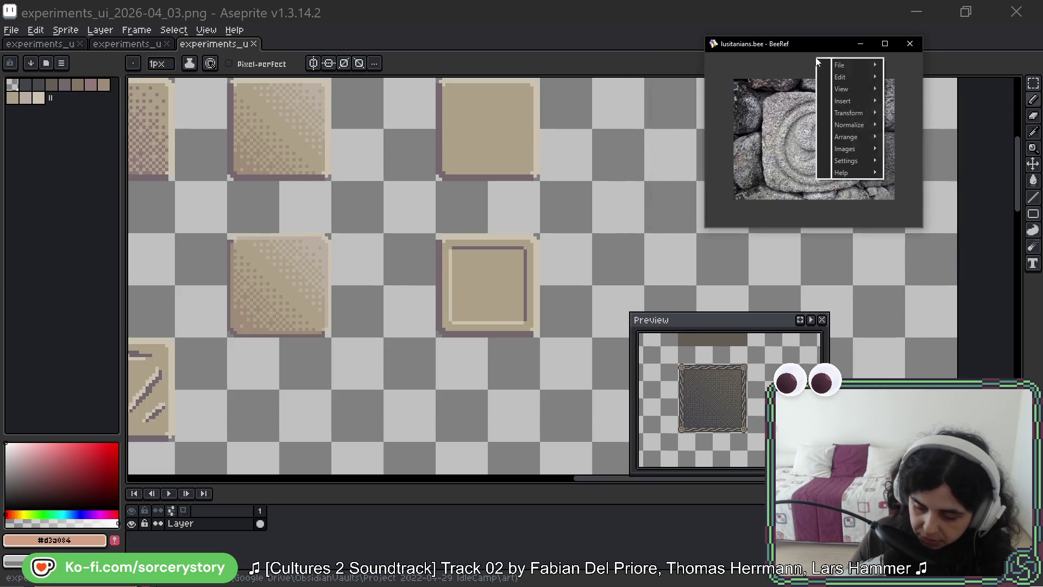
mouse_move(860, 91)
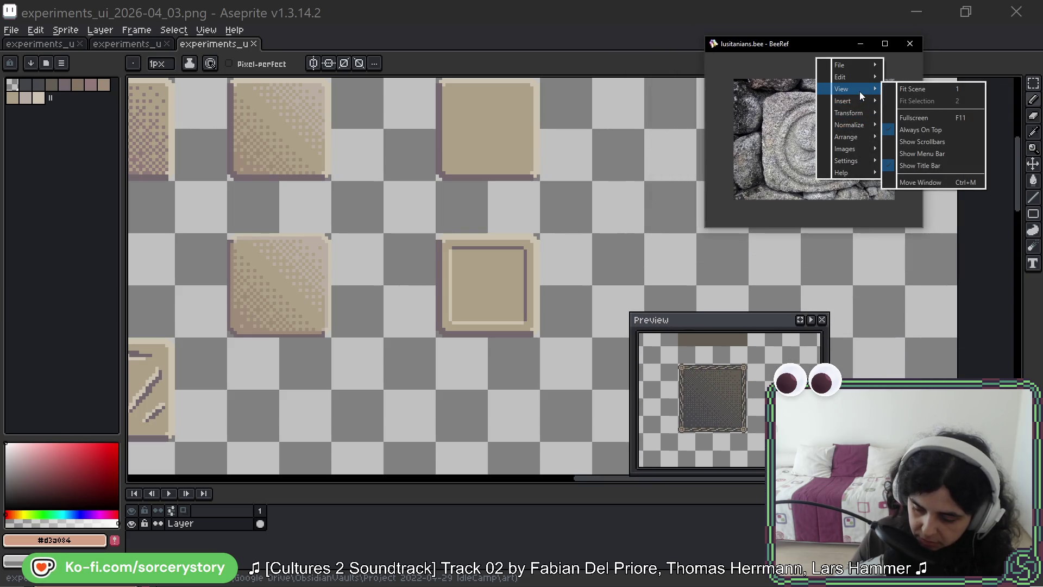
click(805, 64)
drag(799, 49, 880, 41)
click(697, 316)
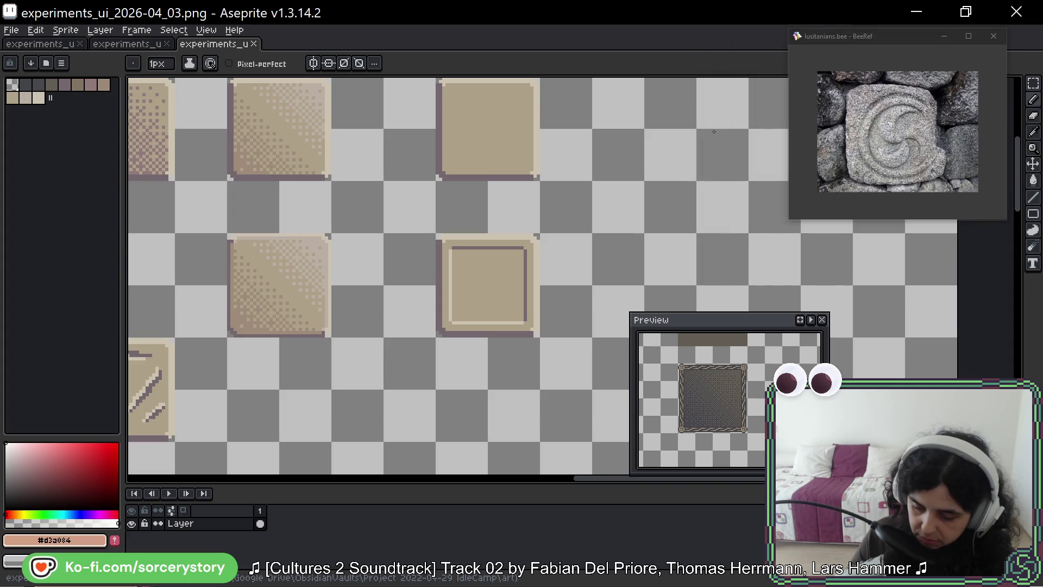
mouse_move(698, 316)
mouse_down()
mouse_move(649, 106)
mouse_move(695, 234)
mouse_move(884, 237)
mouse_up()
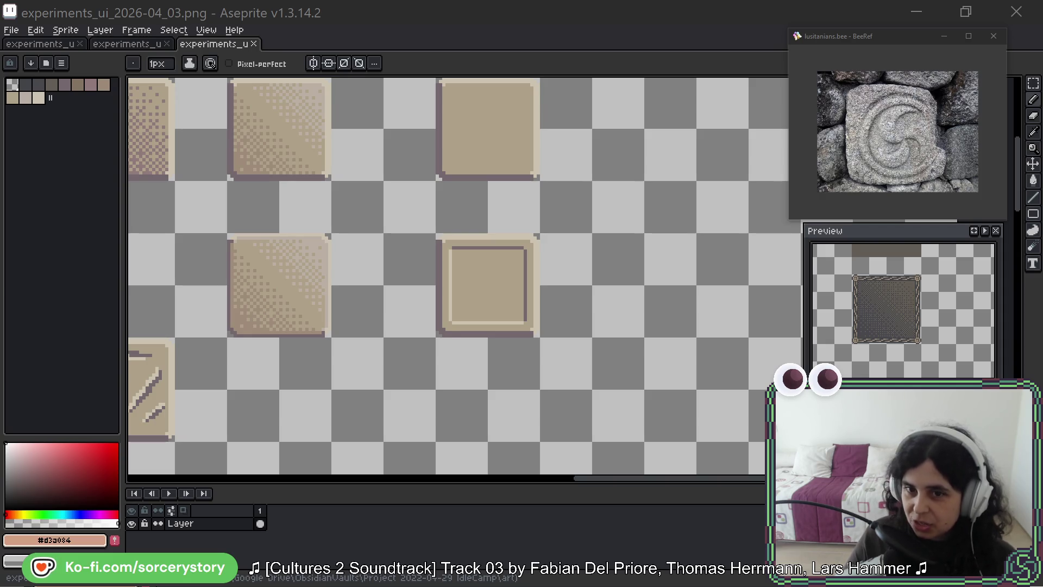
key(alt+Tab)
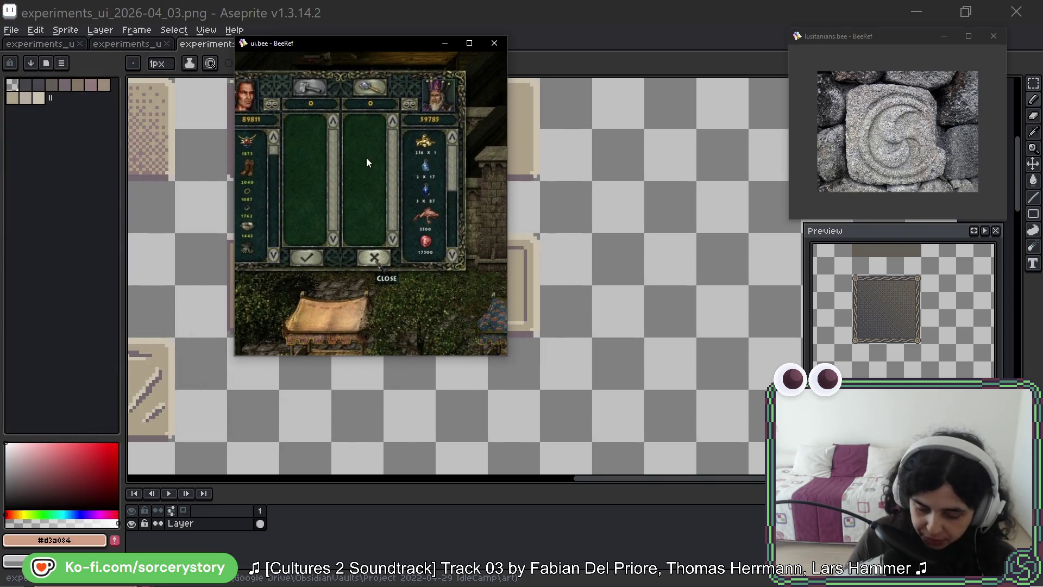
scroll(321, 204, up, 5)
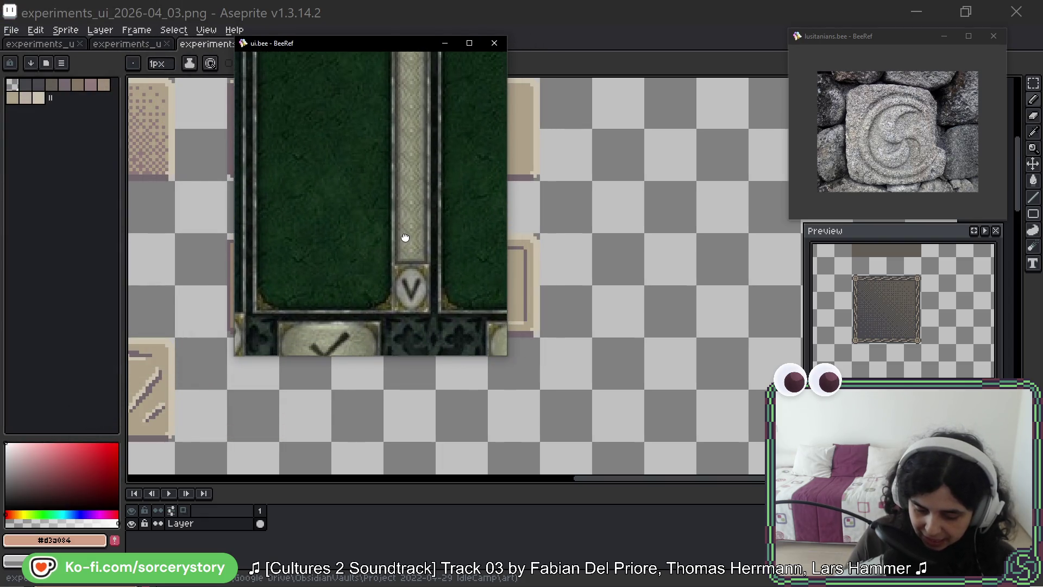
mouse_move(405, 100)
mouse_down()
mouse_move(398, 252)
mouse_move(409, 255)
mouse_up()
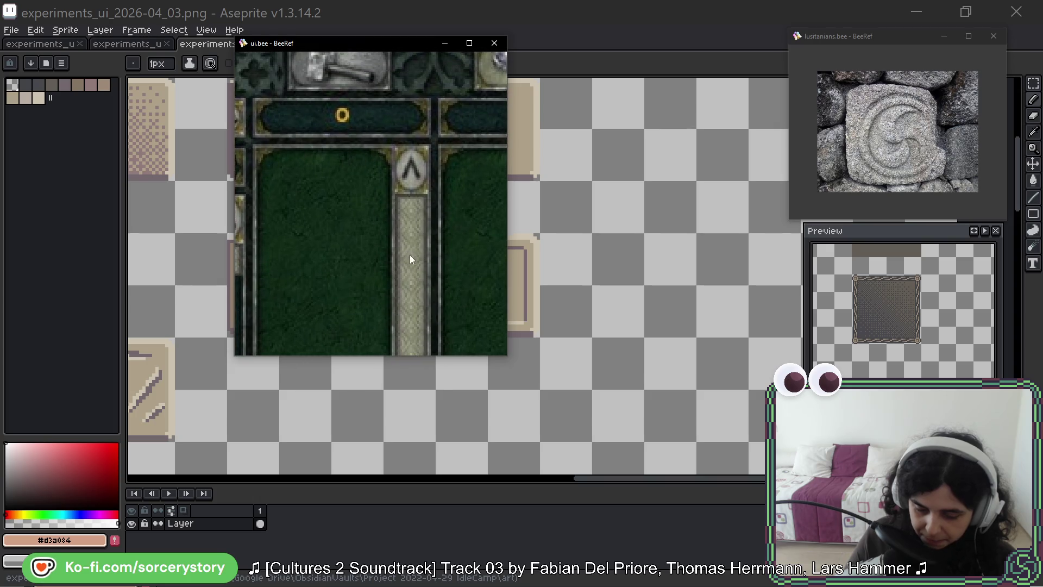
mouse_move(318, 117)
mouse_down()
mouse_move(441, 155)
mouse_move(429, 152)
mouse_move(477, 151)
mouse_move(444, 240)
mouse_up()
scroll(379, 244, down, 5)
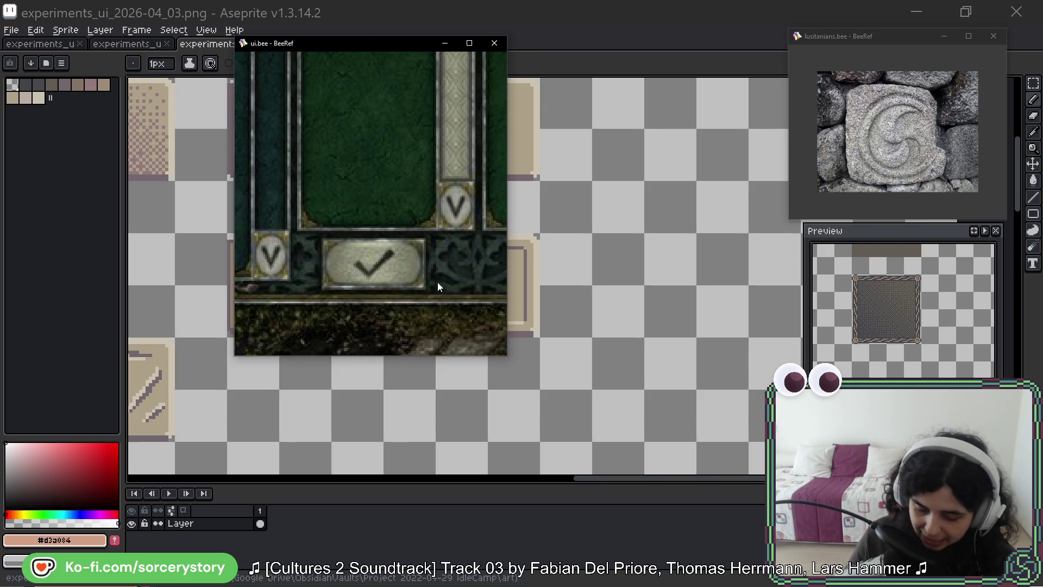
scroll(413, 283, up, 5)
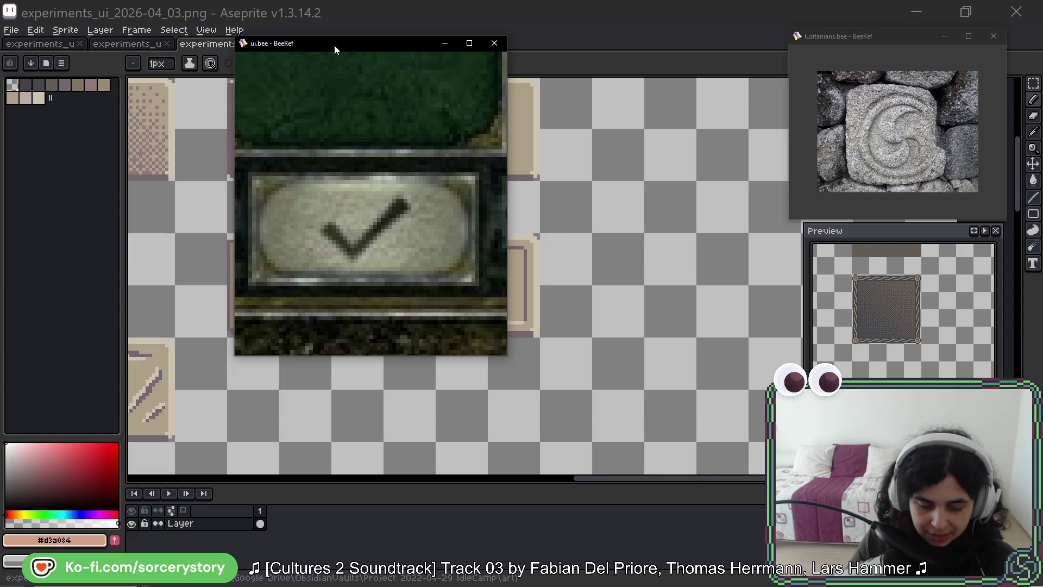
key(super+Down)
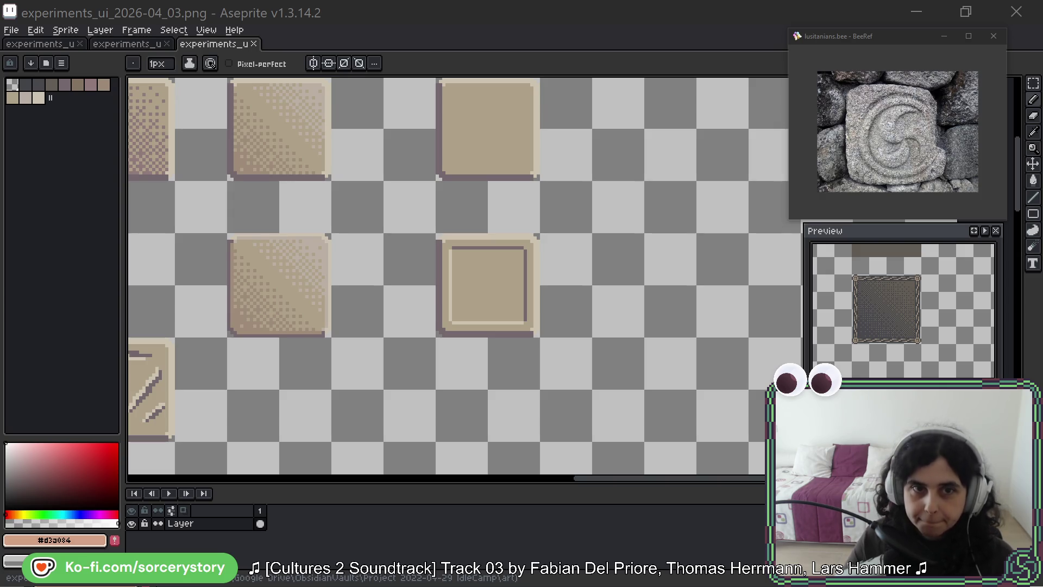
key(alt+Tab)
Move the ui.bee board over the canvas and zoom toward the VOIR LE SITE message.
drag(646, 138, 361, 96)
scroll(334, 246, up, 6)
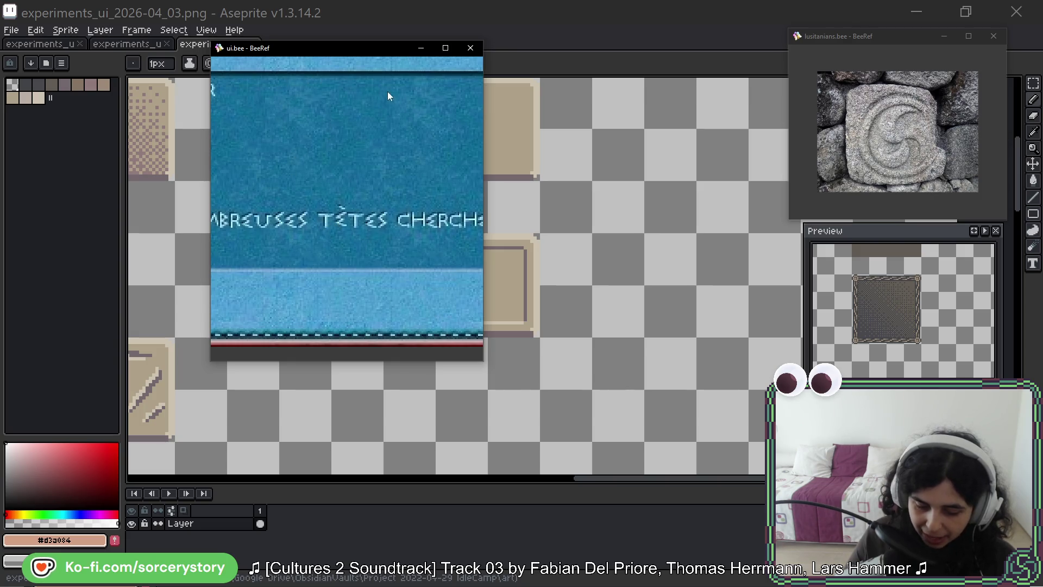
scroll(370, 170, down, 3)
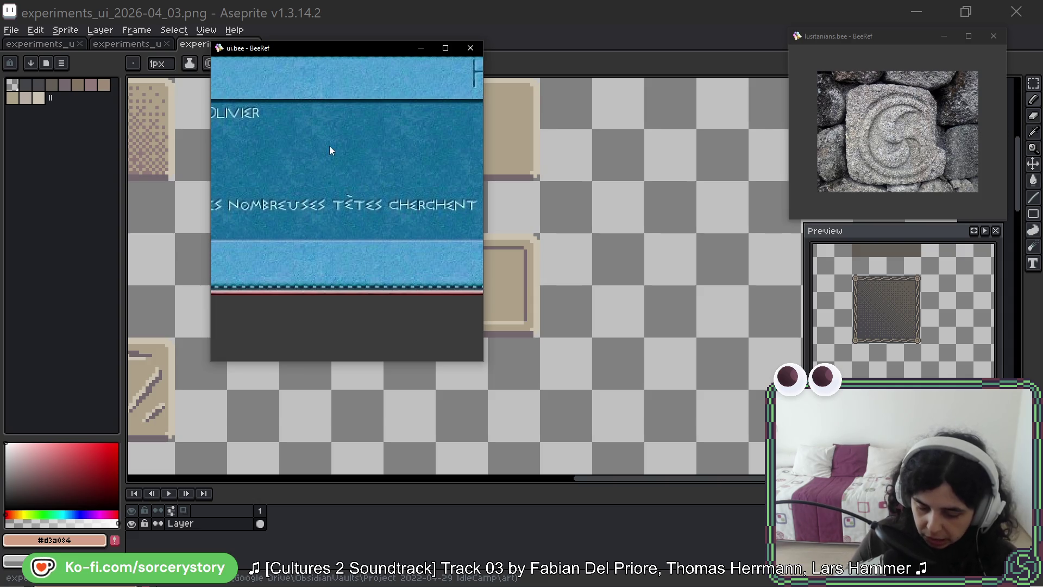
mouse_move(330, 152)
mouse_down()
mouse_move(365, 168)
mouse_move(428, 170)
mouse_move(395, 175)
mouse_move(435, 179)
mouse_move(450, 206)
mouse_move(429, 255)
mouse_move(416, 248)
mouse_up()
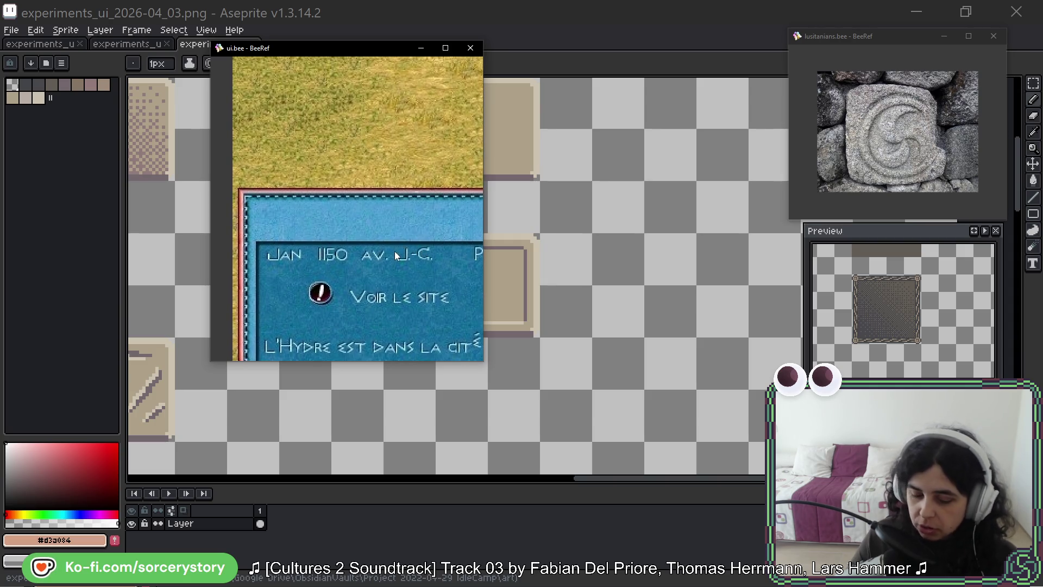
scroll(392, 251, down, 4)
scroll(383, 184, down, 4)
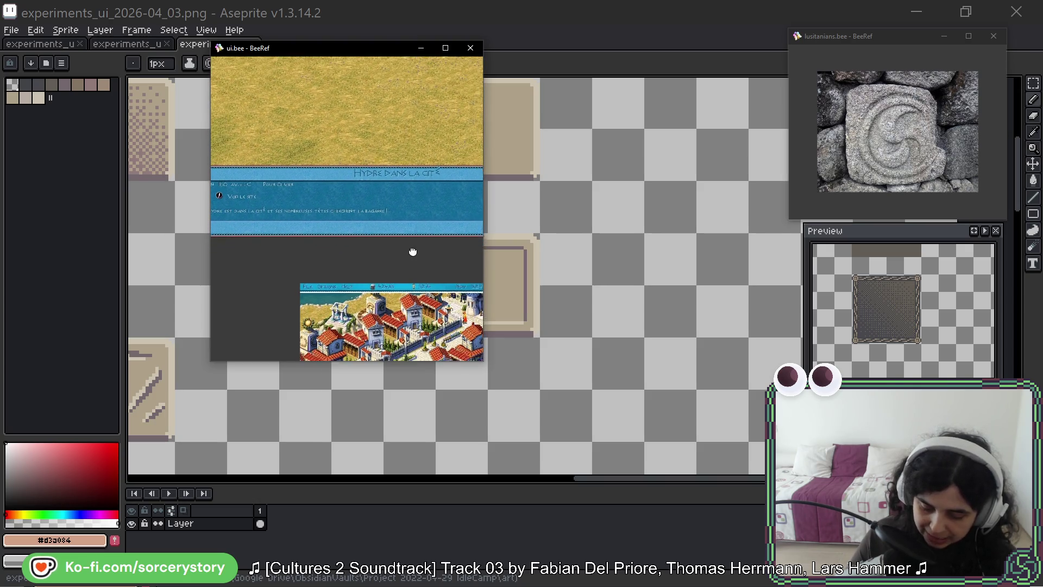
scroll(412, 250, up, 3)
scroll(383, 174, down, 3)
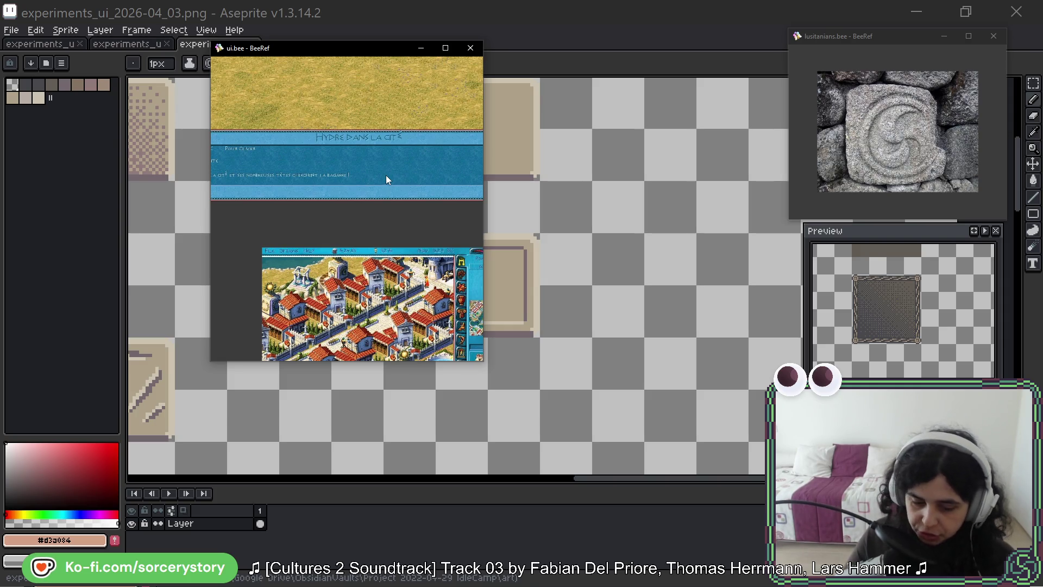
Pan across the blue panel's mottled texture to the HYDRE banner, BAGARRE line and right edge.
scroll(385, 175, up, 8)
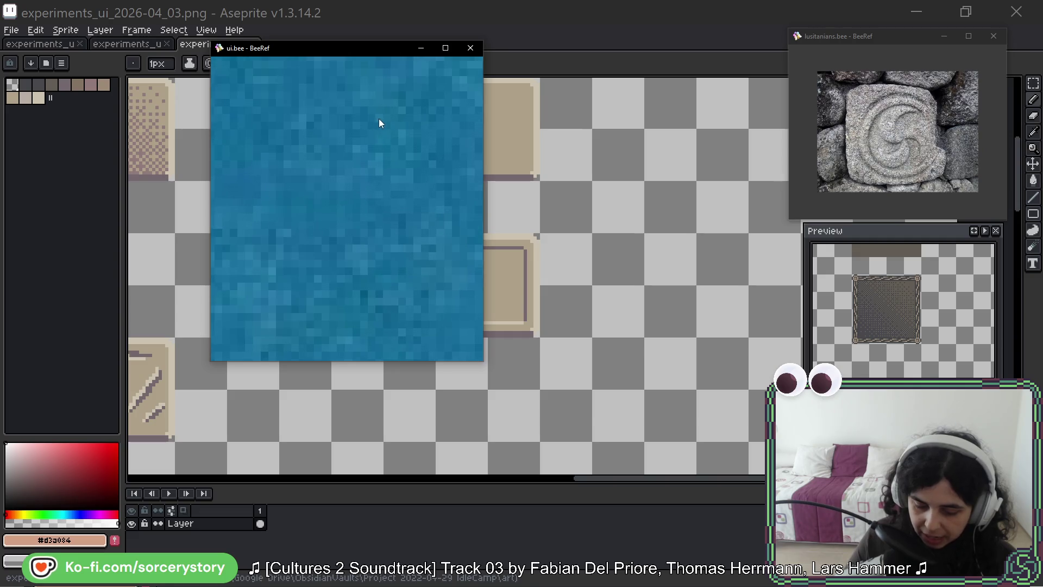
scroll(374, 191, up, 5)
scroll(373, 190, down, 5)
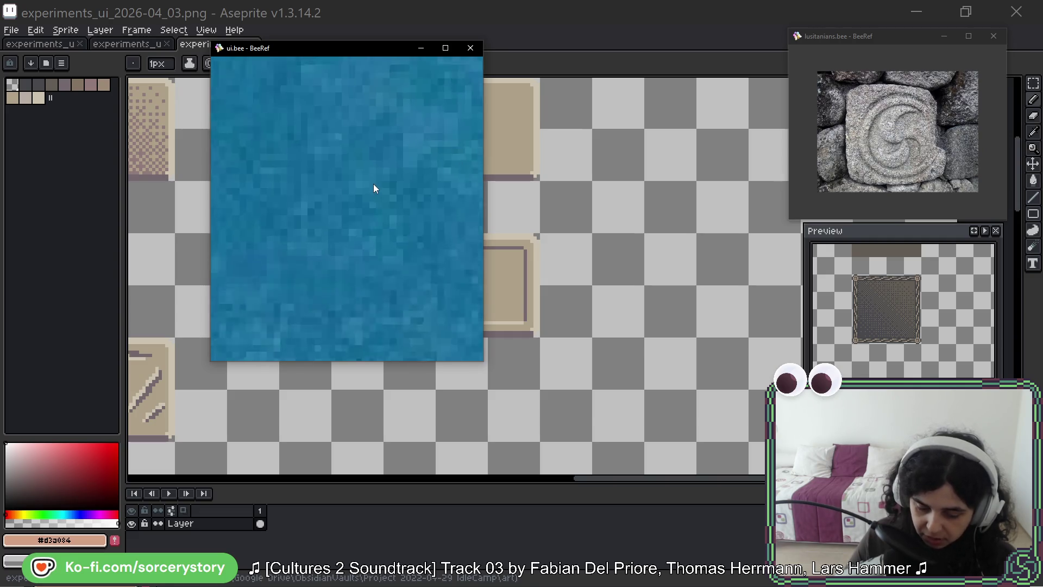
scroll(381, 229, down, 4)
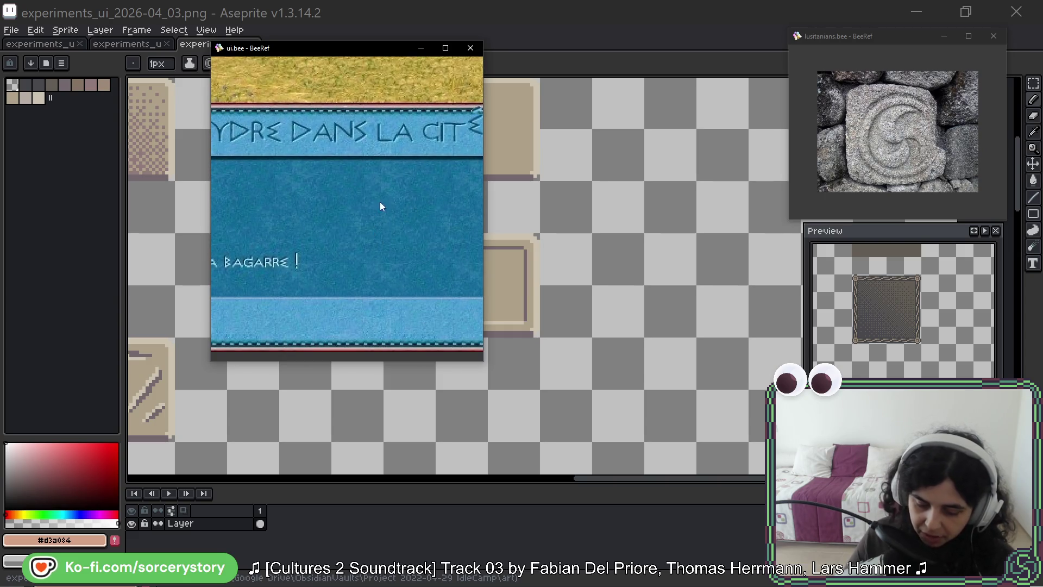
scroll(394, 187, up, 2)
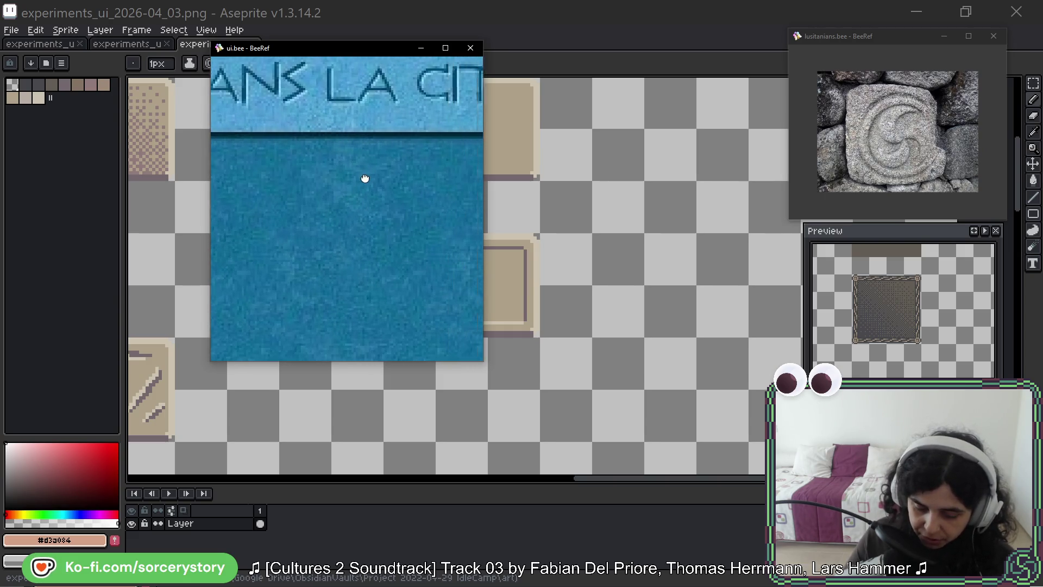
scroll(366, 177, up, 3)
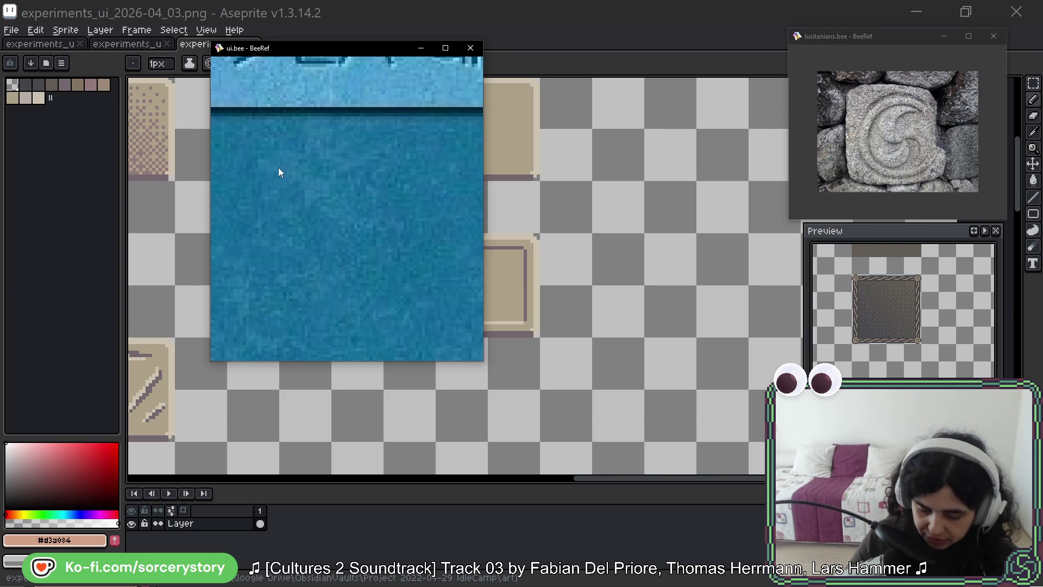
scroll(357, 249, down, 3)
drag(390, 271, 370, 254)
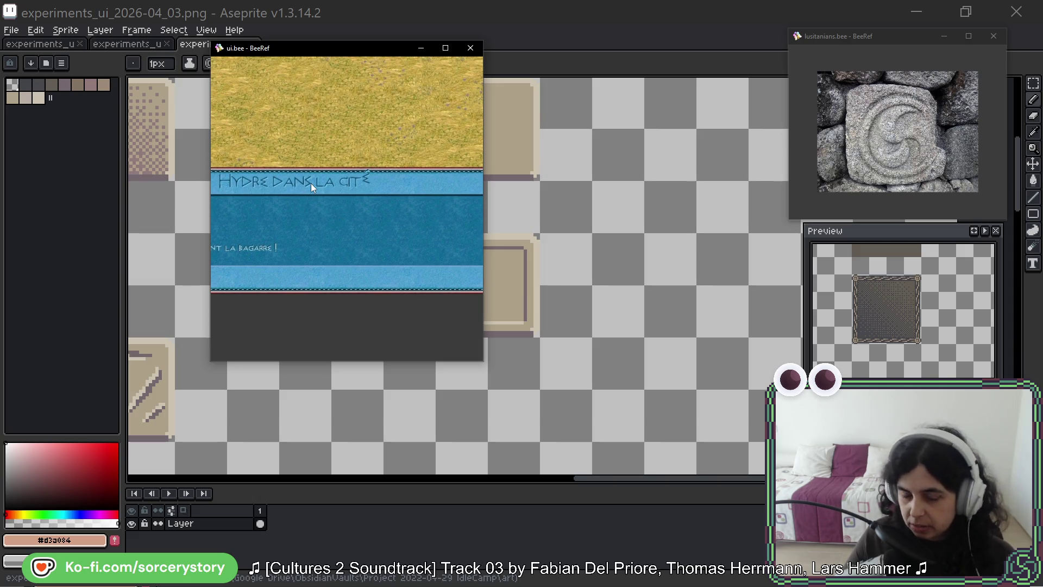
mouse_move(432, 246)
mouse_down()
mouse_move(228, 237)
mouse_move(403, 240)
mouse_up()
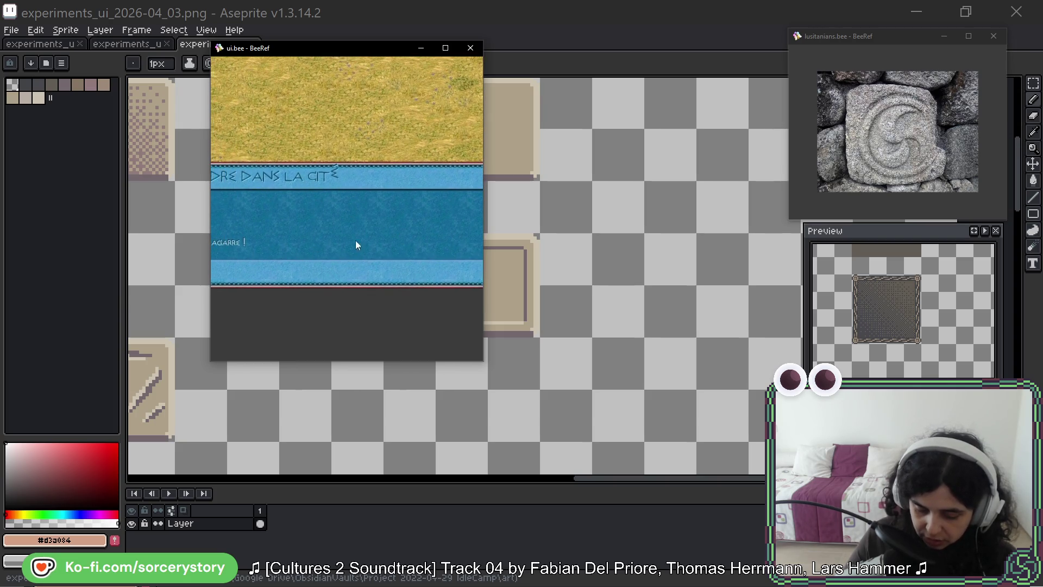
mouse_move(455, 219)
mouse_down()
mouse_move(308, 226)
mouse_move(453, 237)
mouse_up()
mouse_move(291, 228)
mouse_down()
mouse_move(382, 219)
mouse_move(461, 227)
mouse_move(429, 136)
mouse_up()
Pan the city screenshot's sidebar to its lower panels and the Population panel.
scroll(438, 227, down, 3)
scroll(383, 209, up, 5)
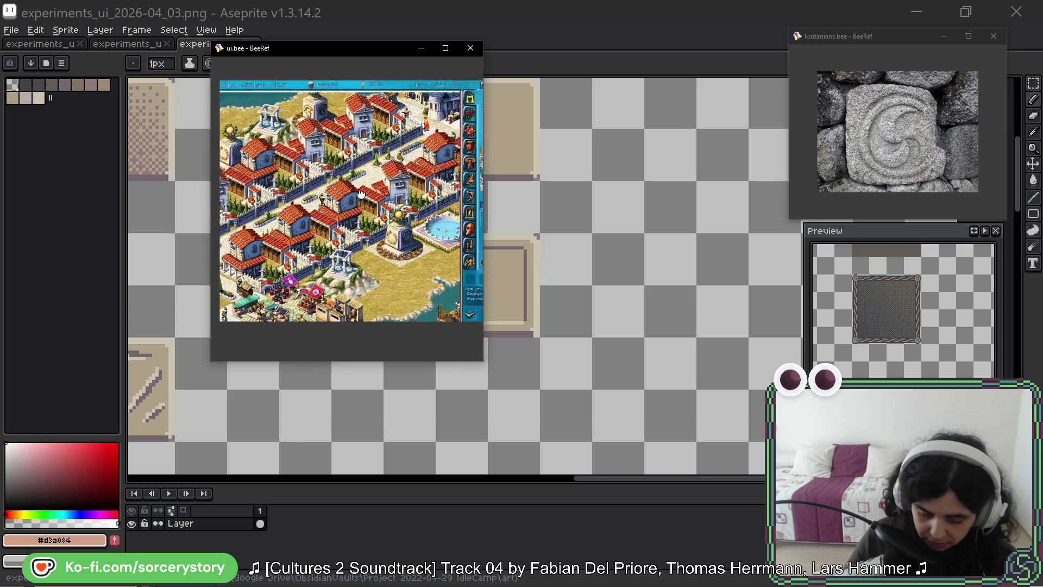
scroll(383, 210, up, 4)
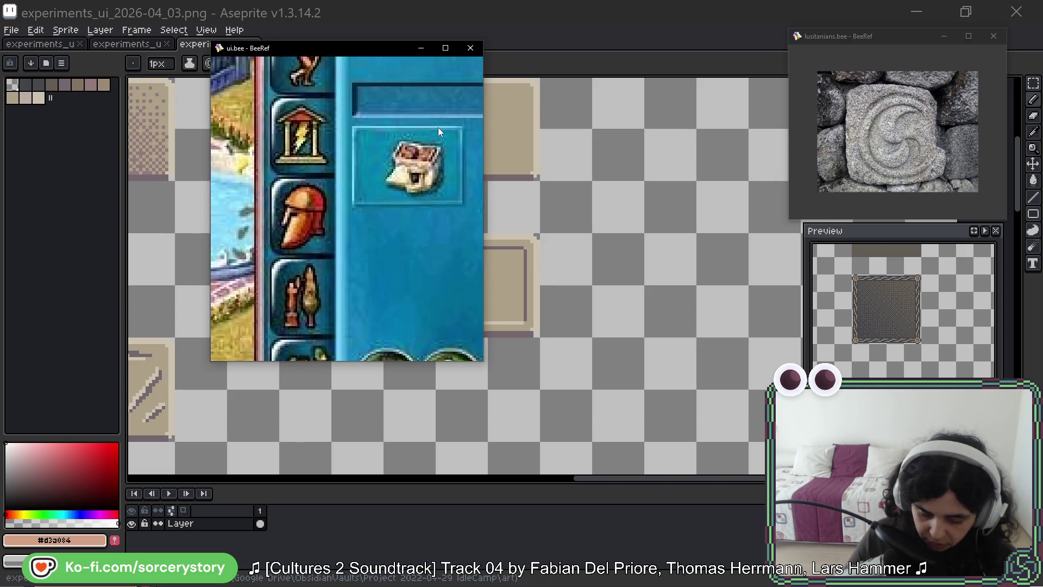
scroll(437, 127, down, 2)
mouse_move(438, 127)
mouse_down()
mouse_move(344, 229)
mouse_move(367, 194)
mouse_move(351, 178)
mouse_move(353, 247)
mouse_up()
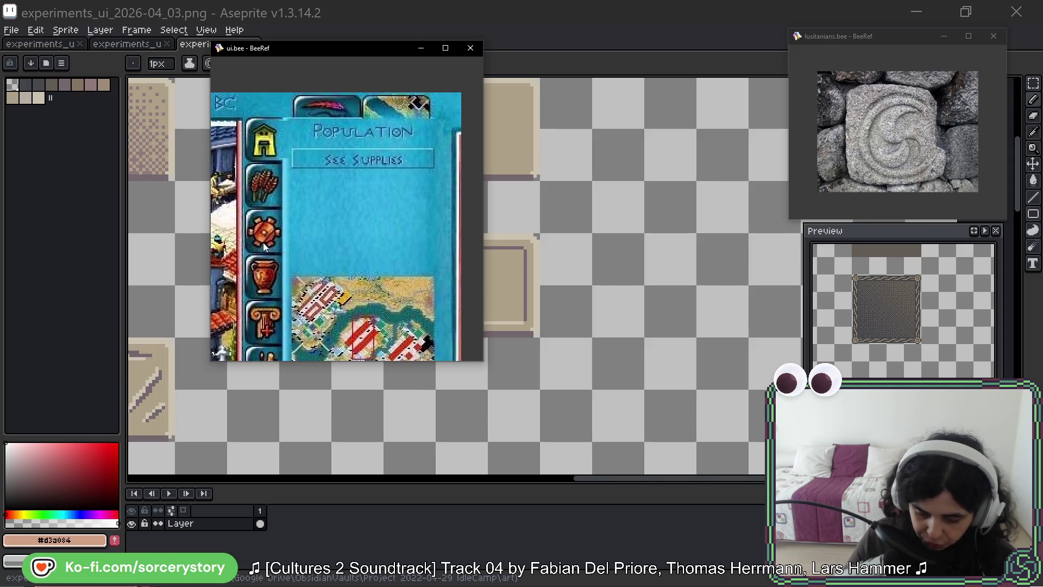
mouse_move(263, 242)
mouse_down()
mouse_move(435, 228)
mouse_move(499, 206)
mouse_move(359, 206)
mouse_move(348, 314)
mouse_move(324, 113)
mouse_up()
Zoom out on the screenshot and hide the ui reference board.
scroll(329, 241, down, 3)
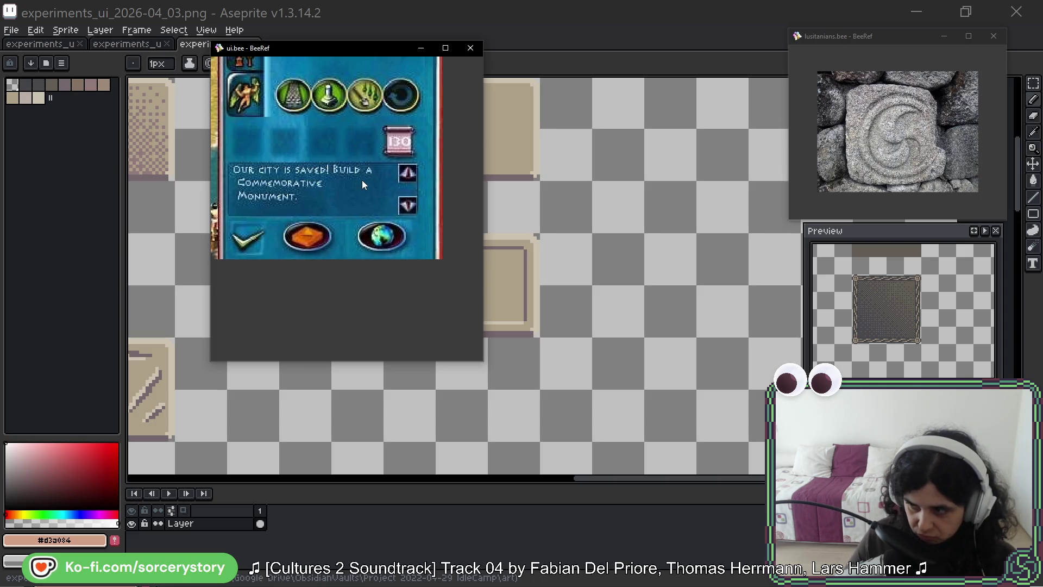
scroll(331, 174, down, 3)
scroll(330, 170, up, 5)
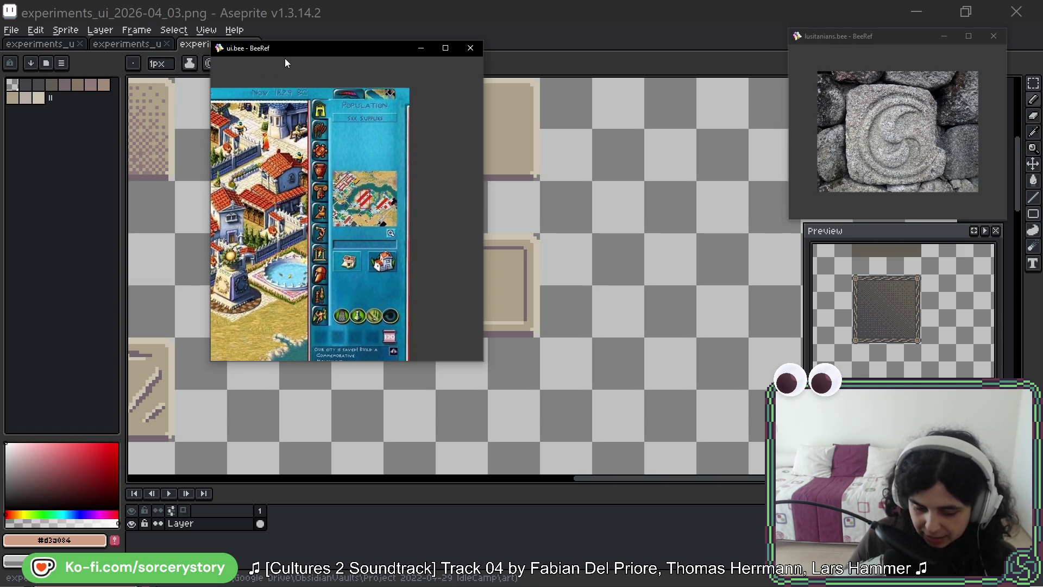
drag(287, 63, 294, 50)
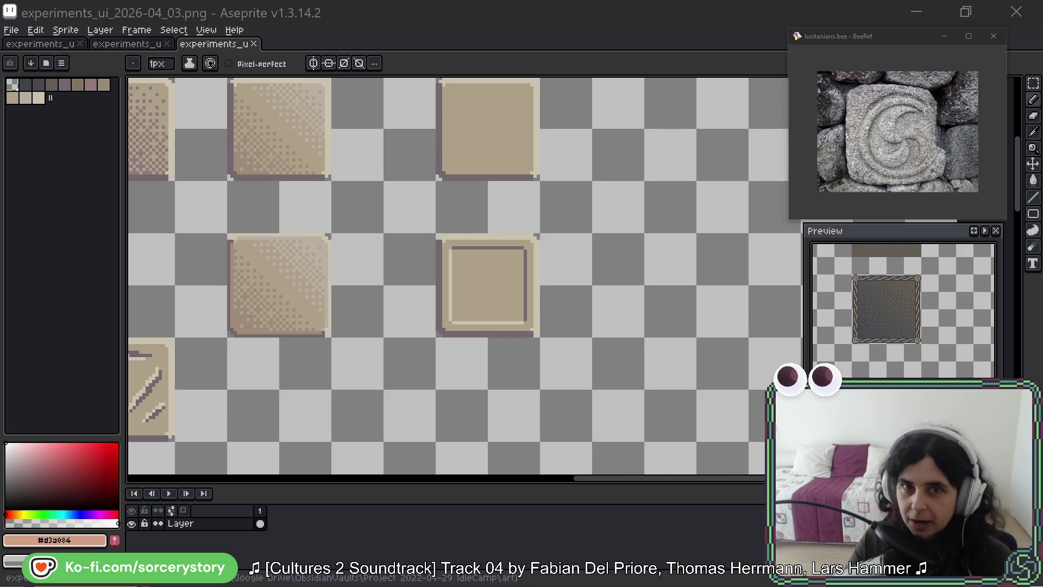
key(alt+Tab)
drag(675, 131, 392, 86)
scroll(374, 285, up, 8)
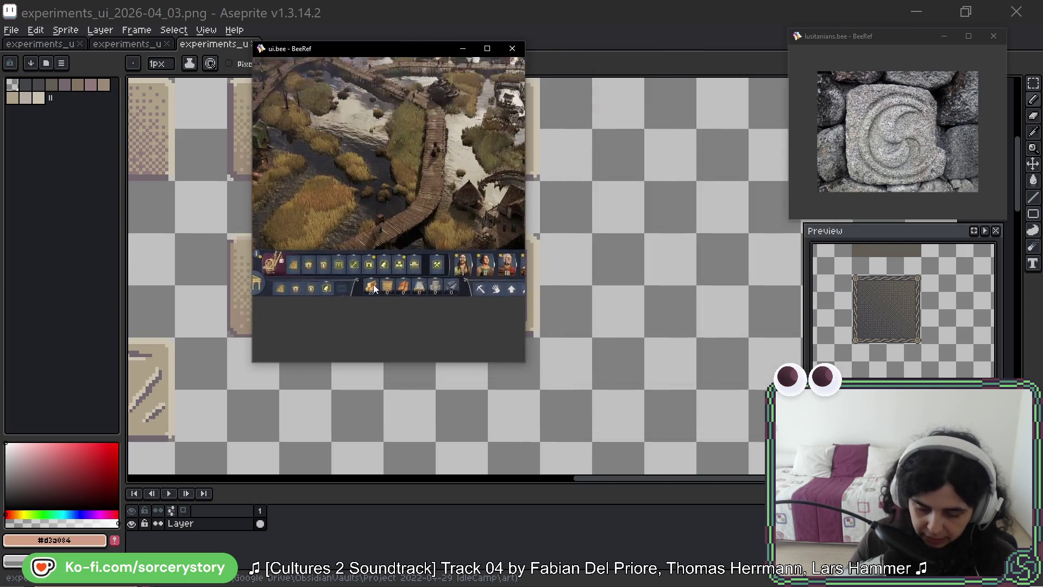
mouse_move(409, 187)
mouse_down()
mouse_move(334, 197)
mouse_move(492, 196)
mouse_up()
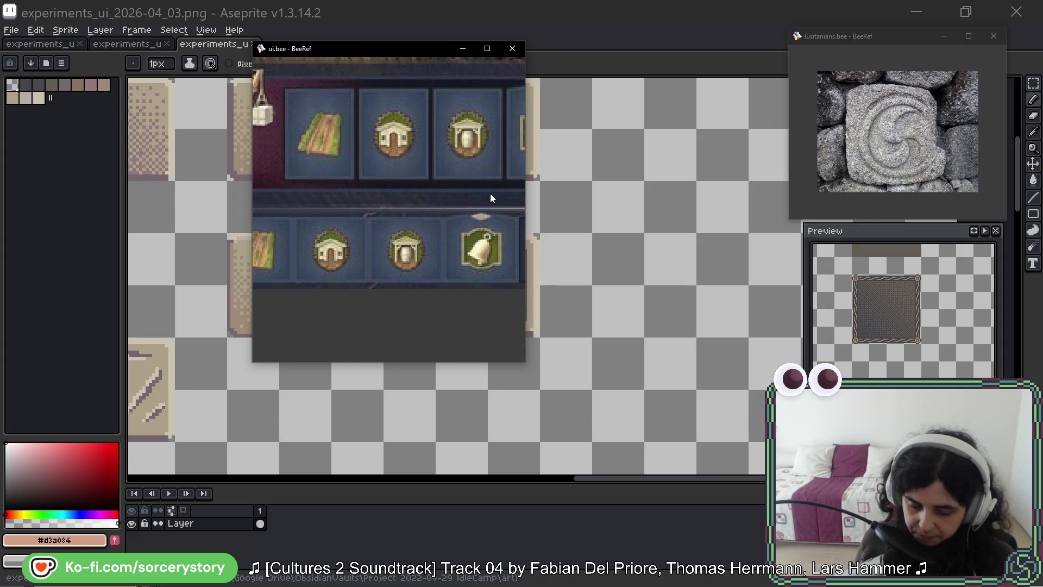
scroll(412, 161, down, 3)
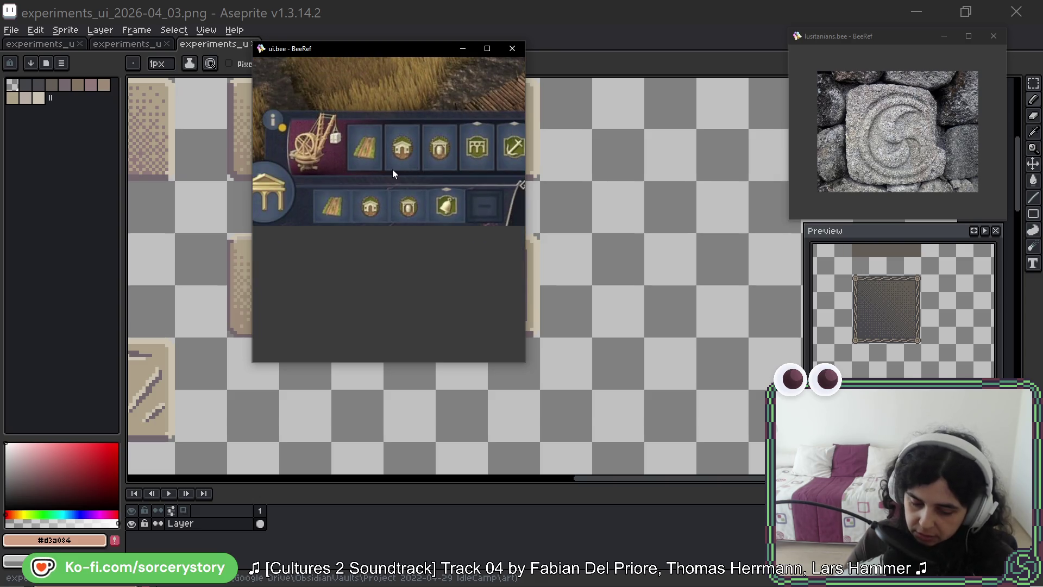
scroll(383, 170, down, 2)
mouse_move(434, 148)
mouse_down()
mouse_move(445, 117)
mouse_move(377, 219)
mouse_move(418, 299)
mouse_up()
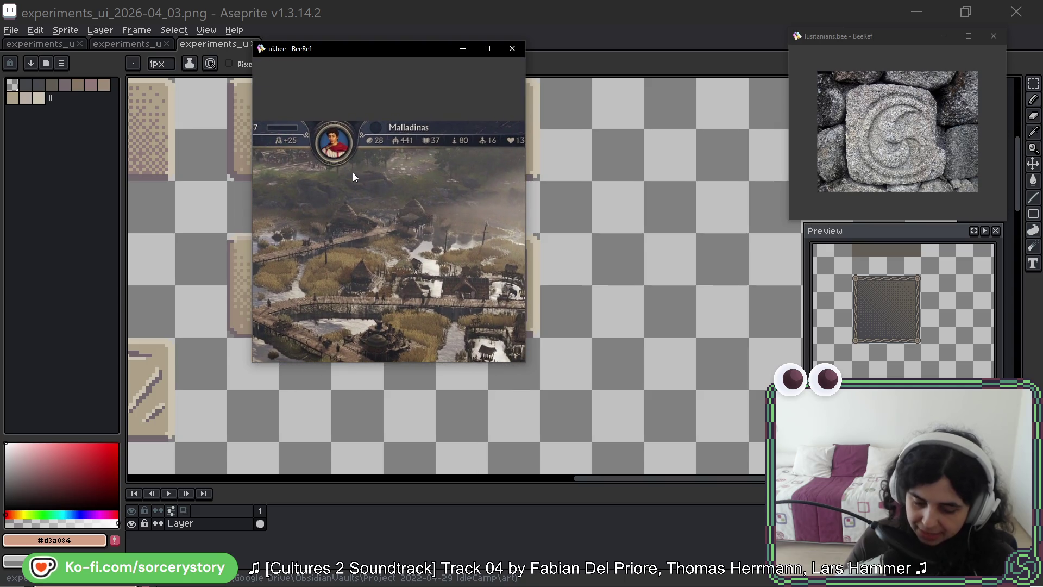
scroll(366, 149, up, 2)
scroll(367, 148, up, 2)
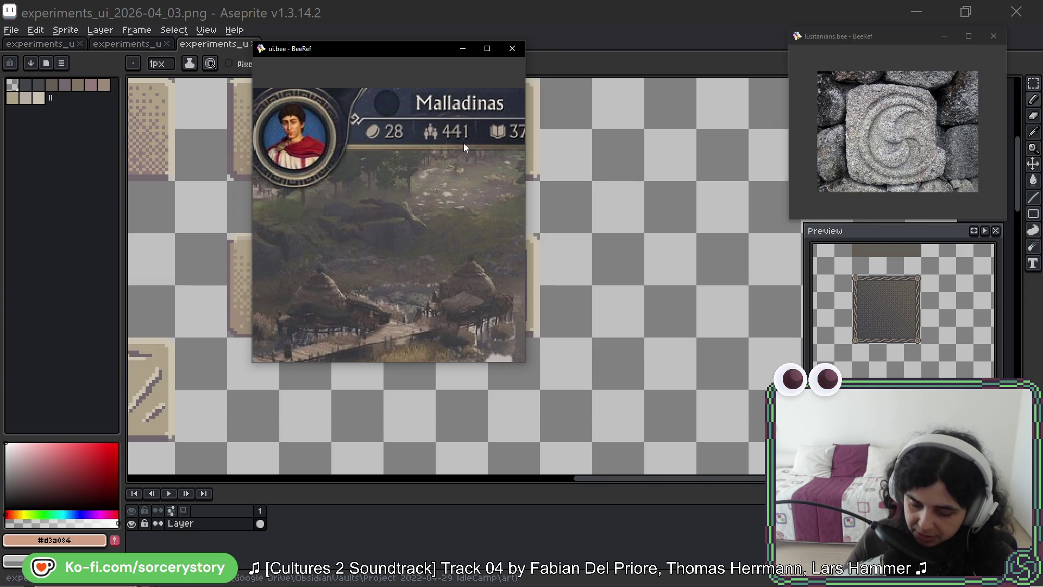
mouse_move(464, 143)
mouse_down()
mouse_move(293, 151)
mouse_move(348, 155)
mouse_move(345, 163)
mouse_move(465, 144)
mouse_up()
drag(261, 144, 492, 145)
drag(323, 147, 461, 151)
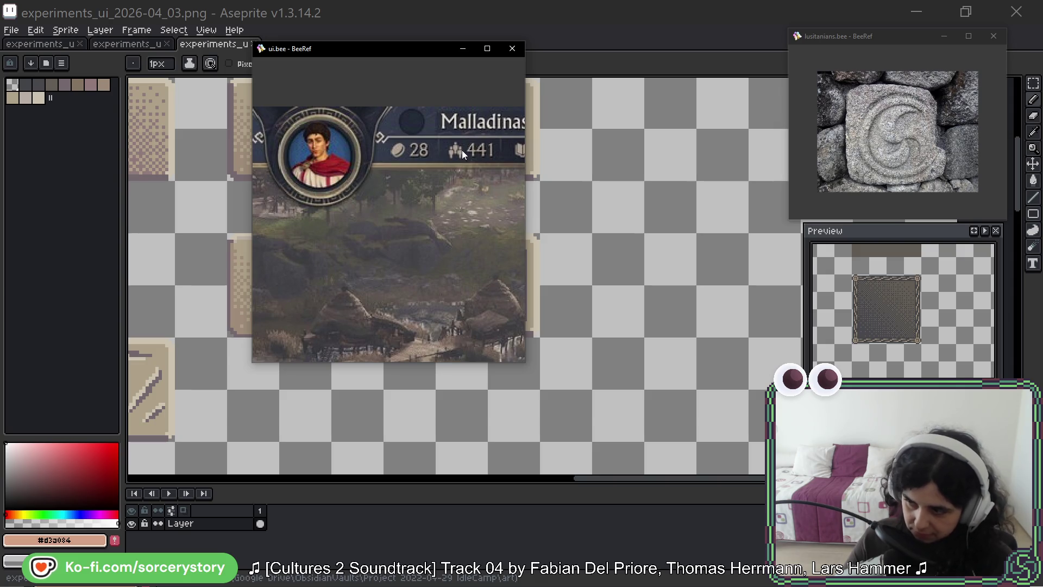
drag(390, 156, 610, 156)
mouse_move(435, 172)
mouse_down()
mouse_move(570, 148)
mouse_move(441, 109)
mouse_up()
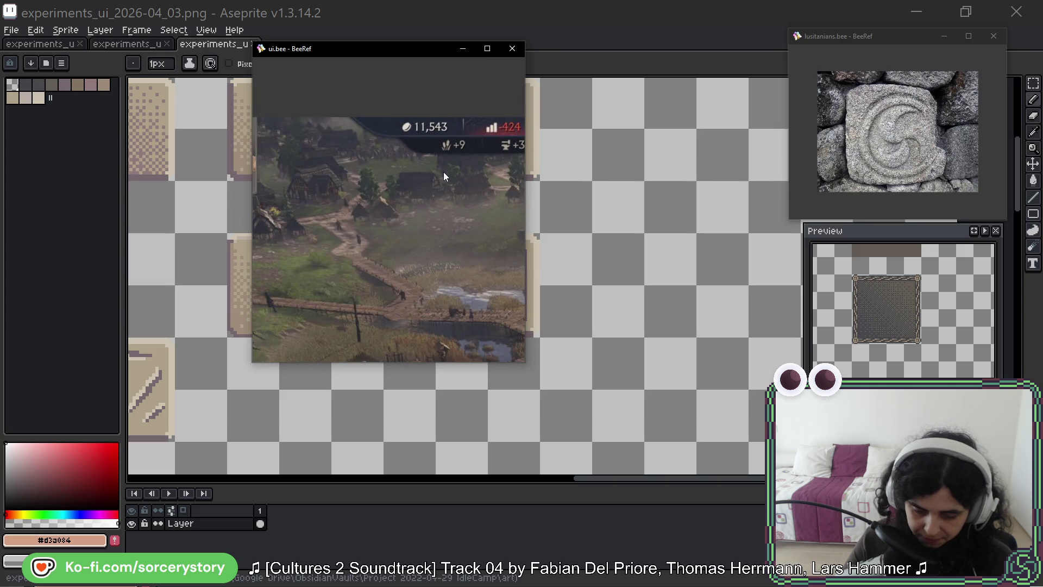
mouse_move(424, 304)
mouse_down()
mouse_move(416, 119)
mouse_move(409, 141)
mouse_up()
drag(407, 326, 405, 64)
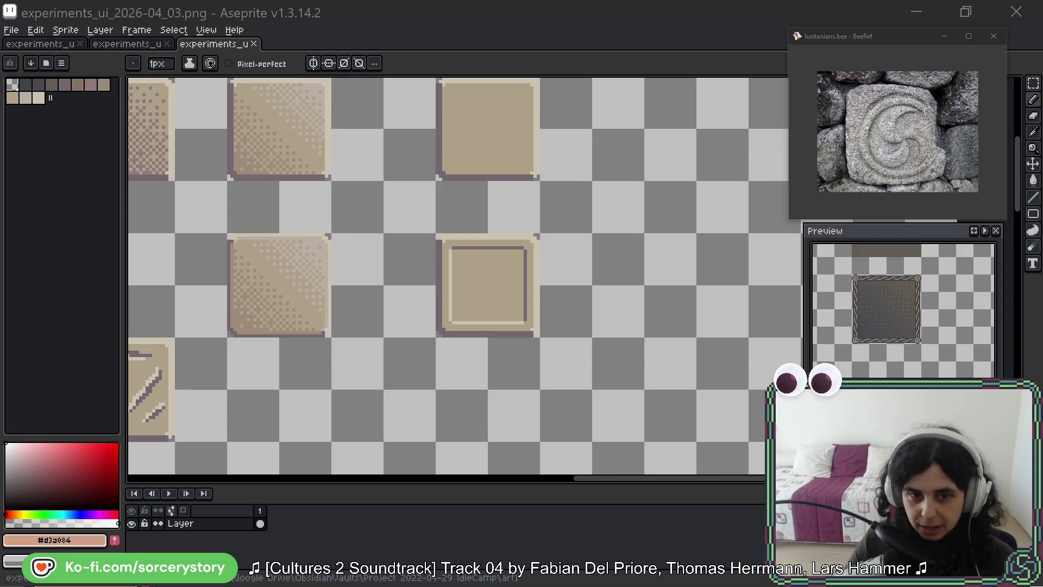
drag(530, 0, 265, 139)
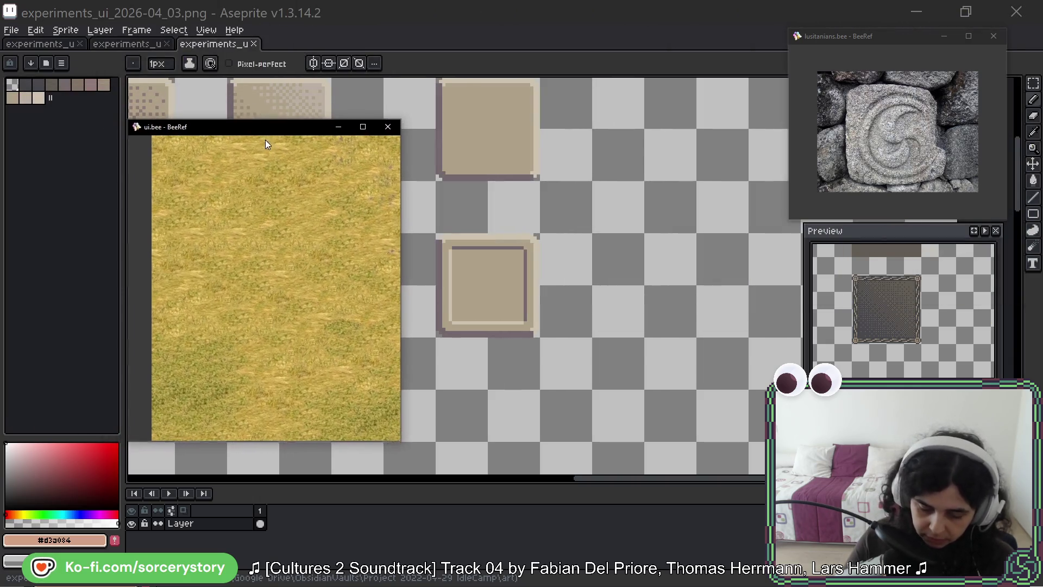
scroll(266, 291, down, 3)
scroll(319, 320, down, 2)
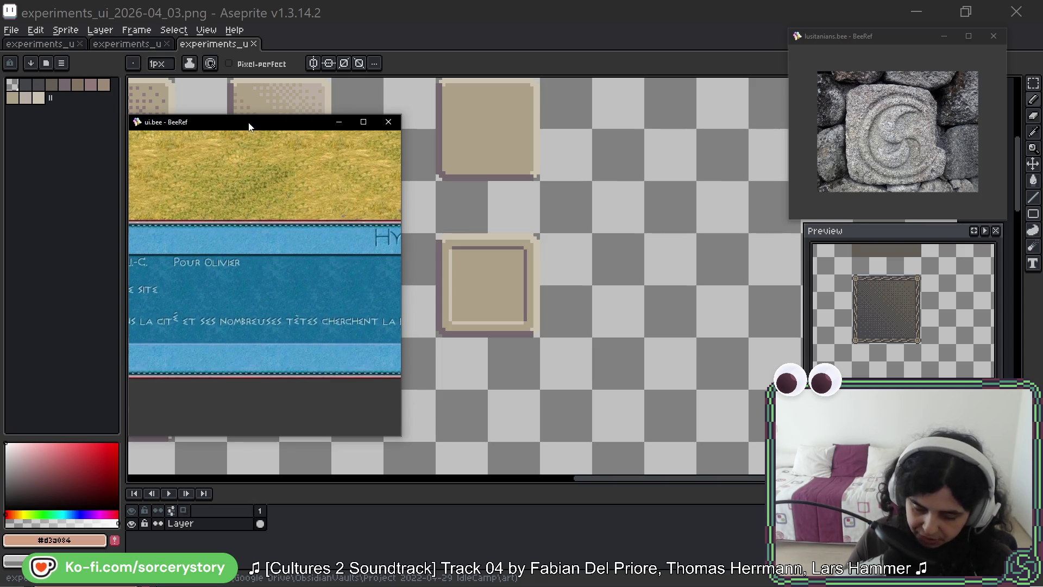
drag(250, 122, 255, 0)
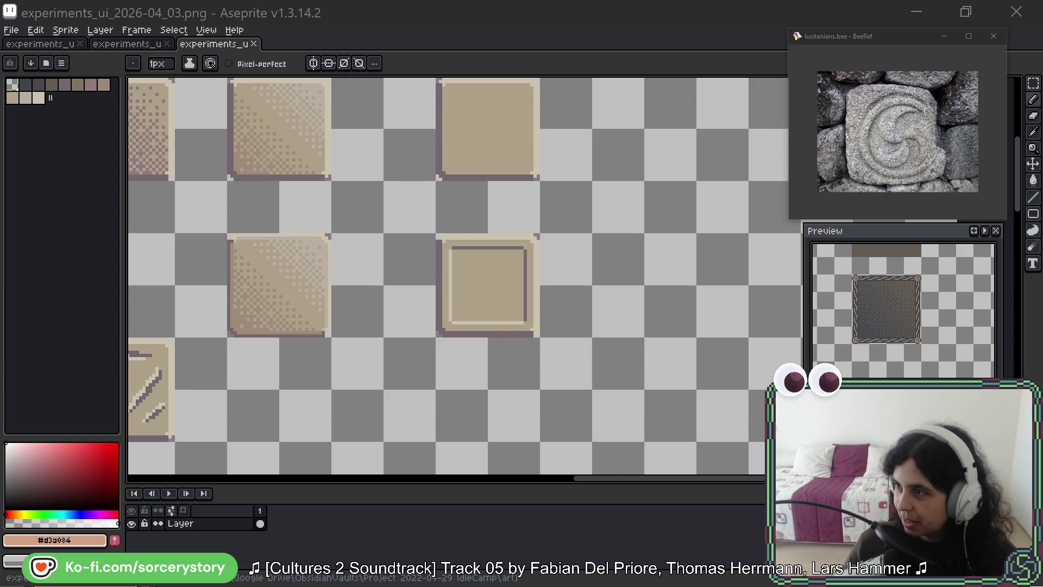
Bring Firefox forward and maximize it to view the cream marble texture full-size.
key(alt+Tab)
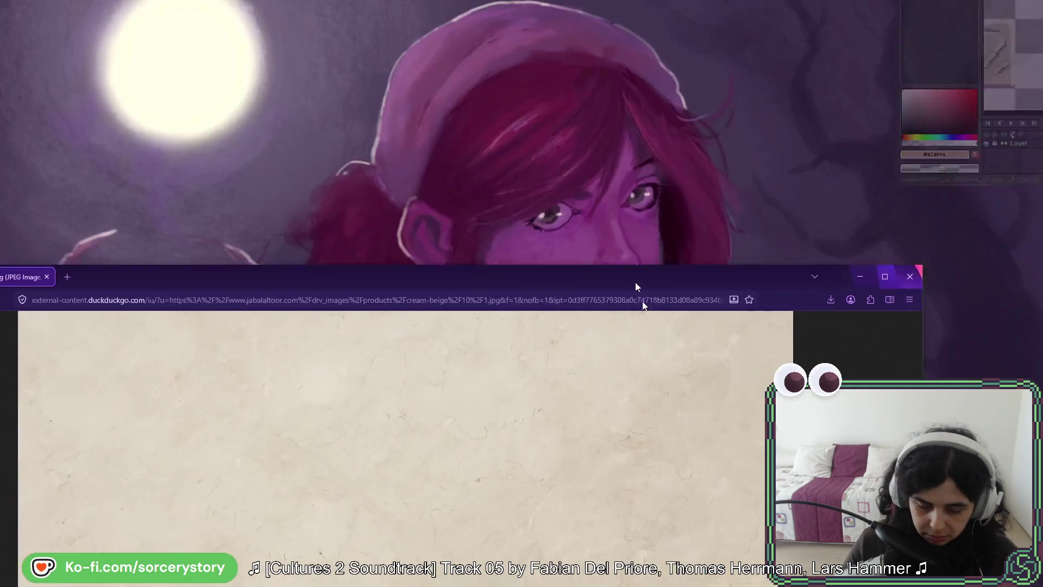
mouse_move(634, 281)
mouse_down()
mouse_move(629, 105)
mouse_move(697, 85)
mouse_up()
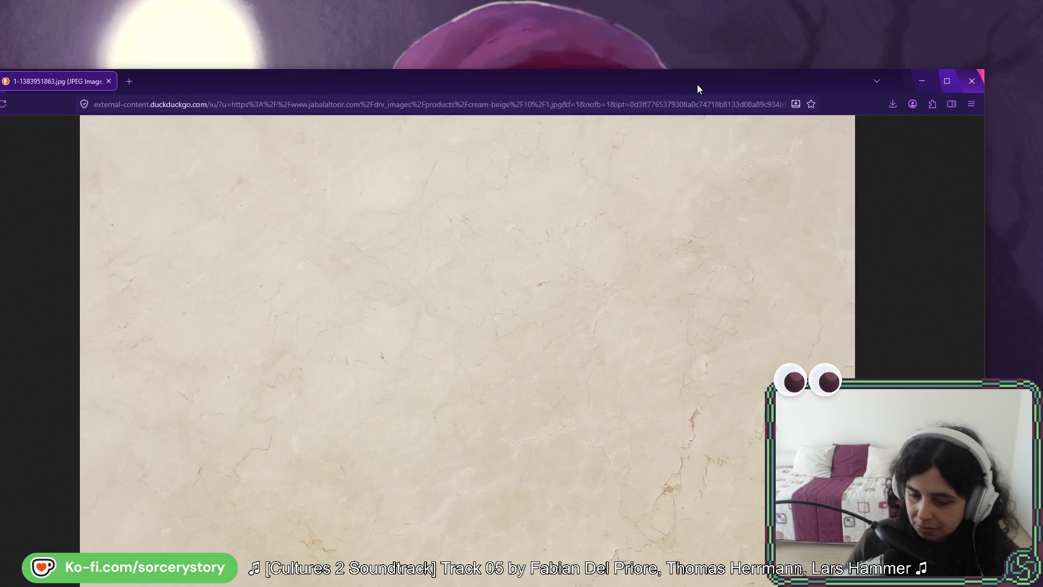
double_click(669, 83)
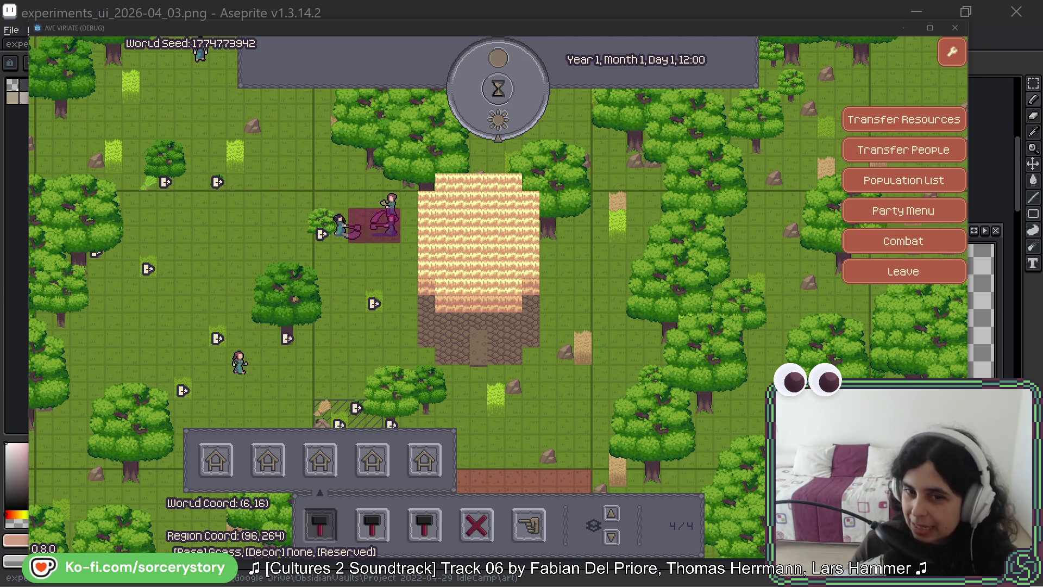
Position the ui.bee marsh-screenshot board up and left over the game map.
key(alt+Tab)
mouse_move(590, 255)
mouse_down()
mouse_move(430, 252)
mouse_move(404, 227)
mouse_up()
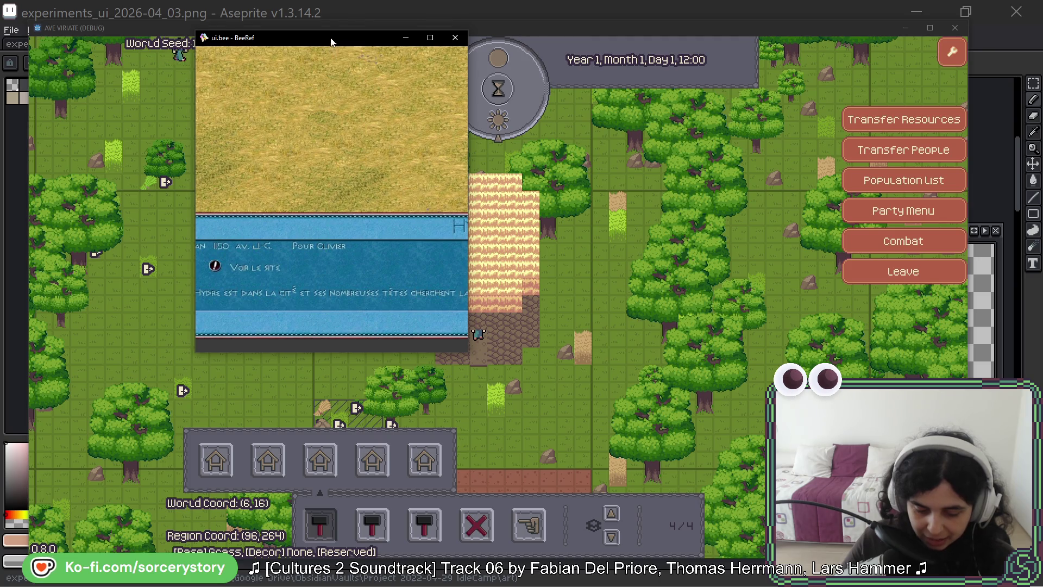
click(163, 51)
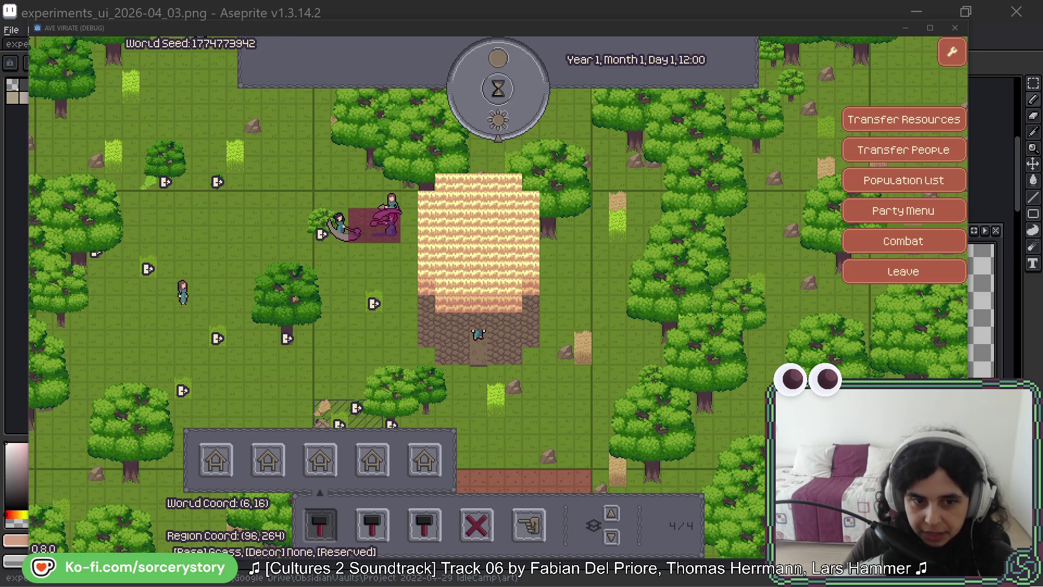
key(alt+Tab)
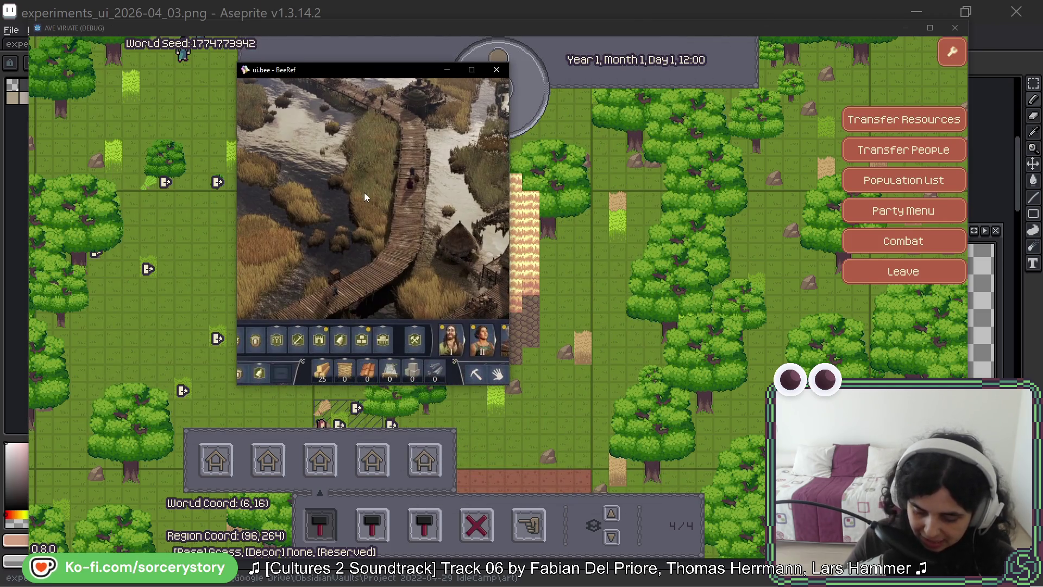
Bring the ui.bee board back up-left over the game and zoom into the screenshot.
scroll(315, 240, up, 5)
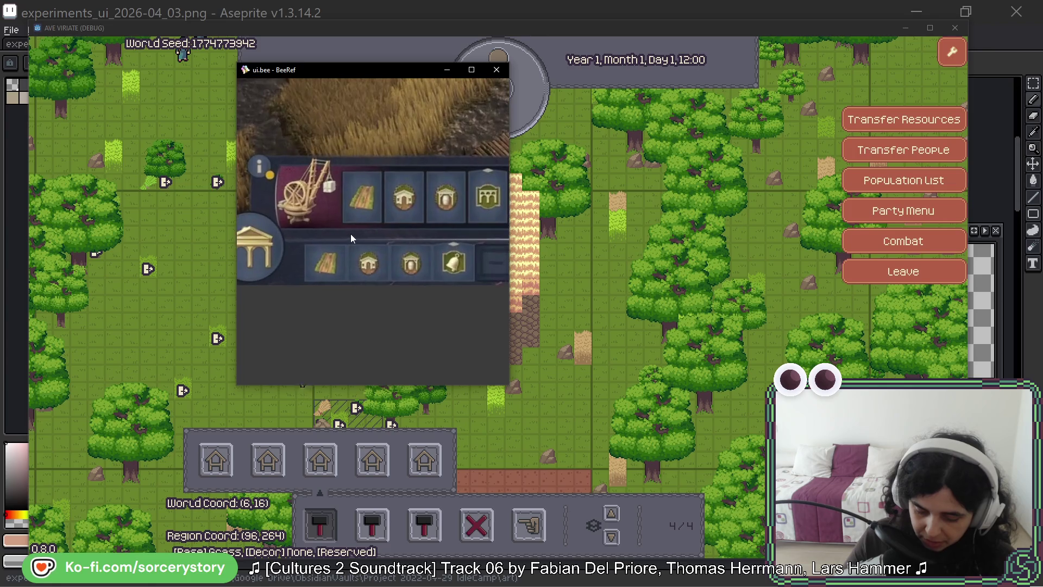
scroll(399, 233, up, 1)
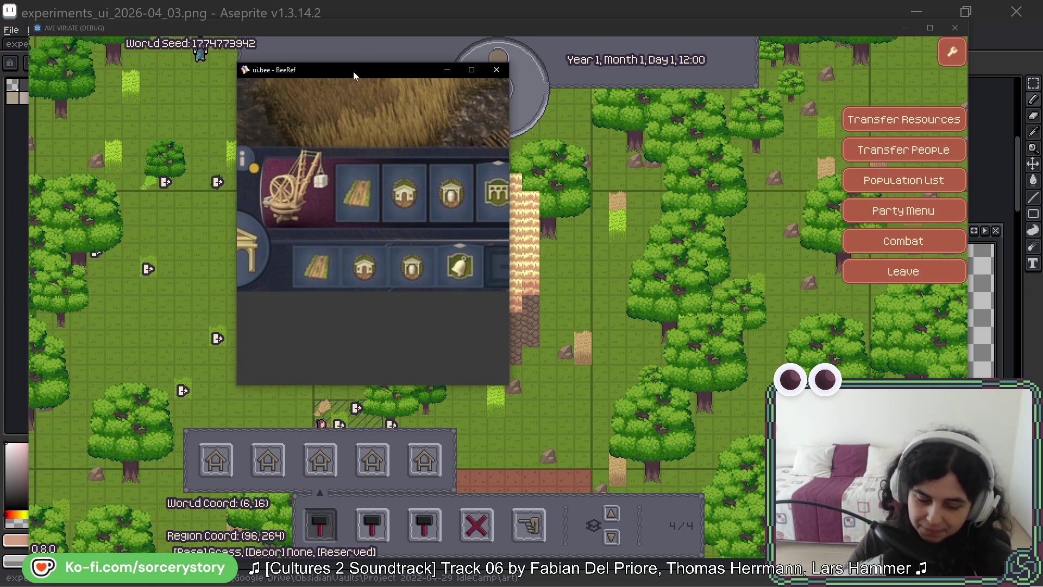
click(353, 54)
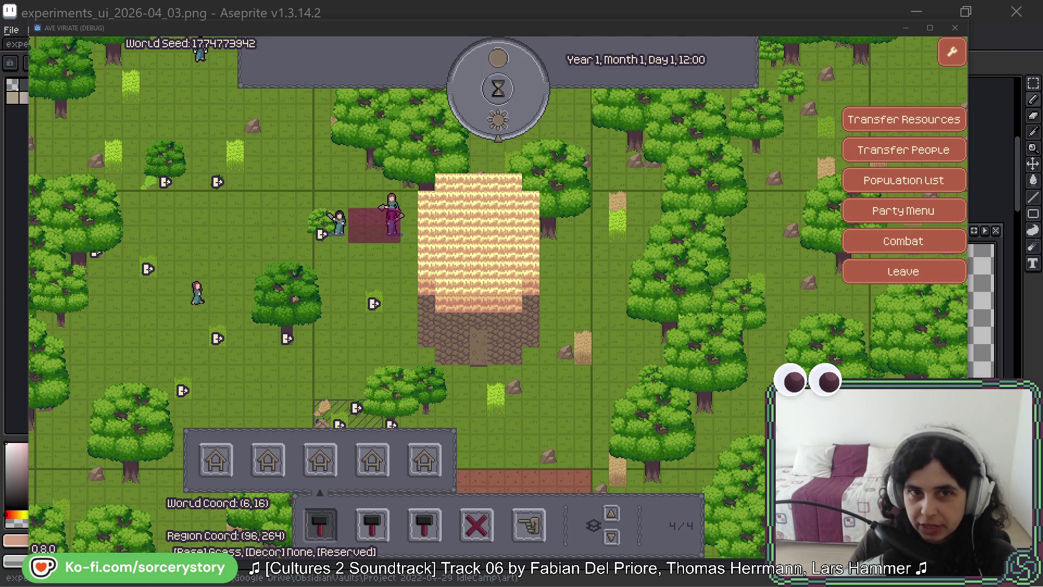
key(alt+Tab)
mouse_move(365, 50)
mouse_down()
mouse_move(456, 167)
mouse_move(279, 100)
mouse_up()
scroll(312, 255, up, 10)
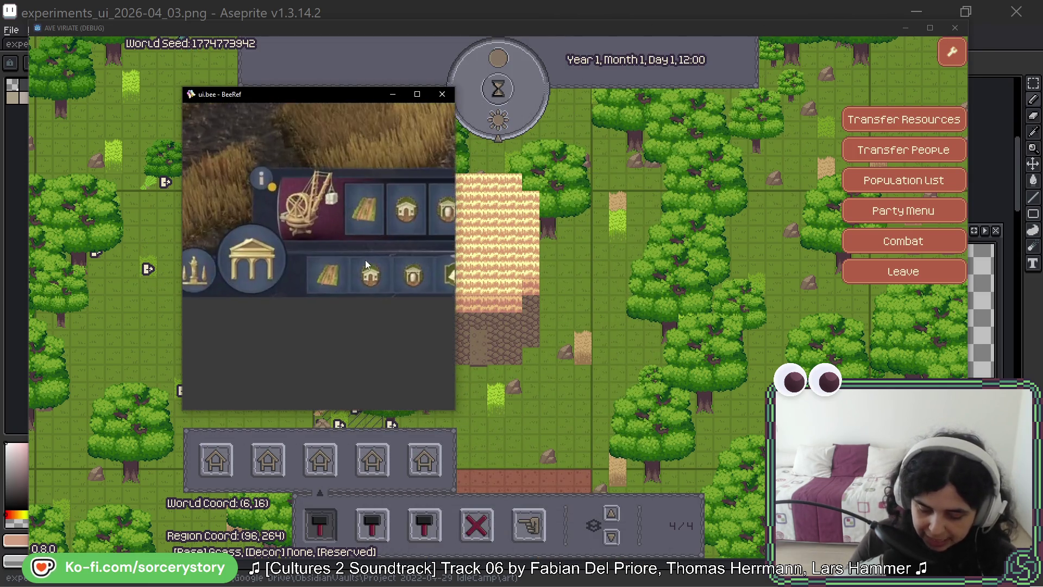
scroll(356, 239, up, 10)
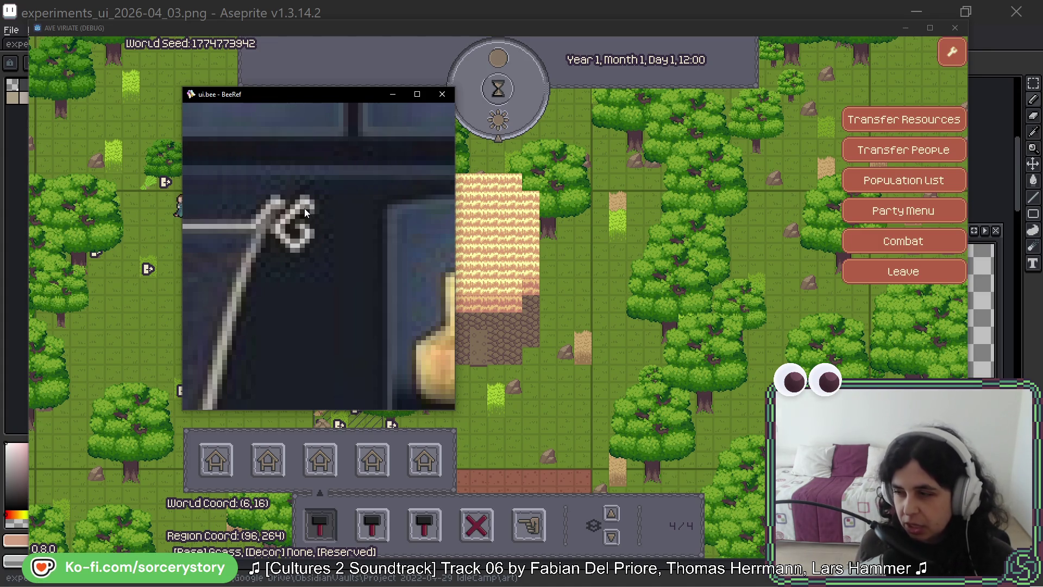
scroll(304, 207, down, 8)
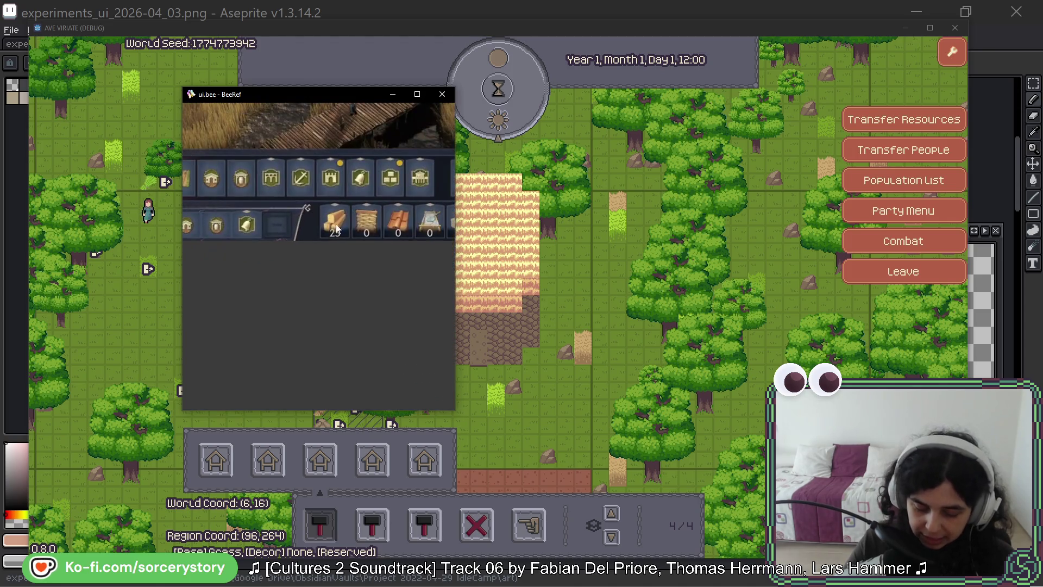
Zoom onto the five blue tool icons and resize the window wide and short.
mouse_move(359, 225)
mouse_down()
mouse_move(401, 240)
mouse_move(394, 224)
mouse_move(314, 213)
mouse_up()
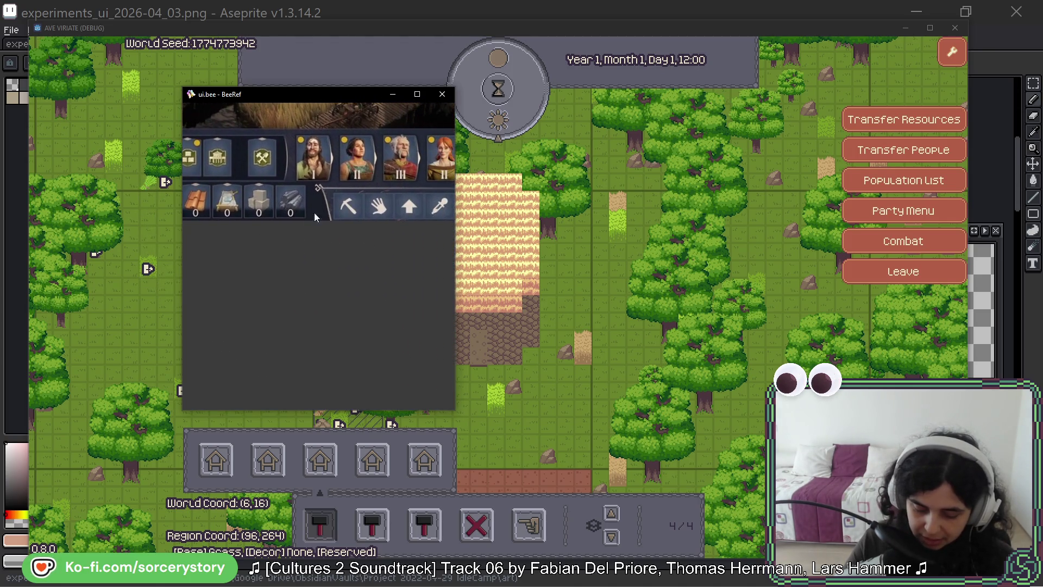
scroll(387, 201, up, 2)
scroll(274, 217, up, 3)
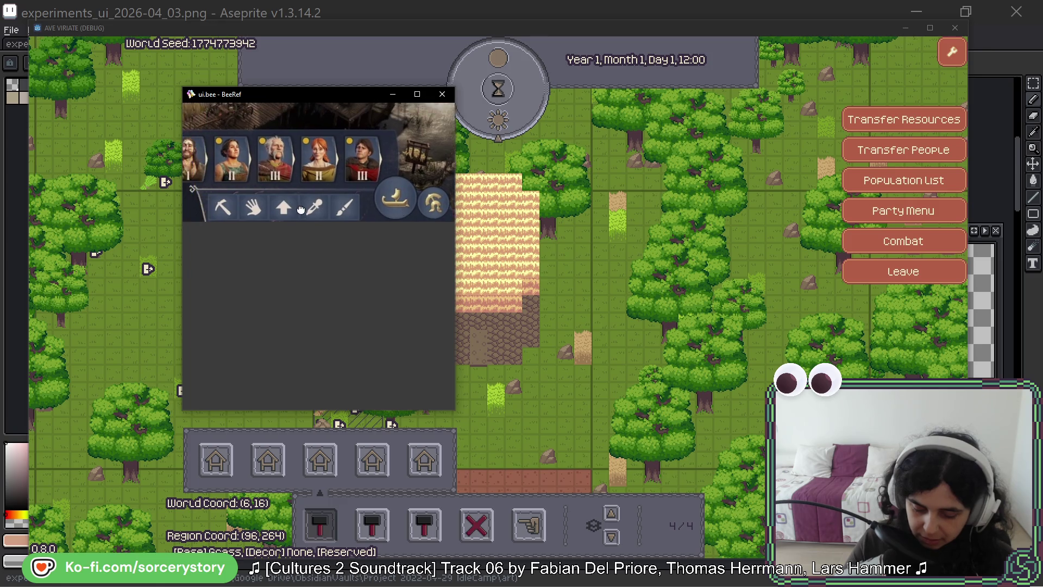
scroll(274, 217, up, 3)
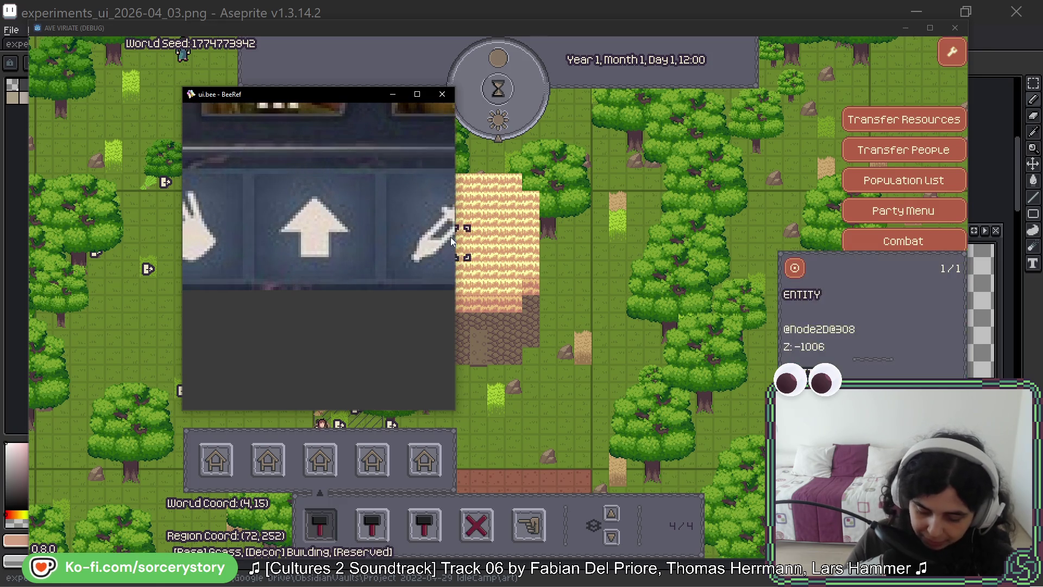
drag(455, 236, 856, 235)
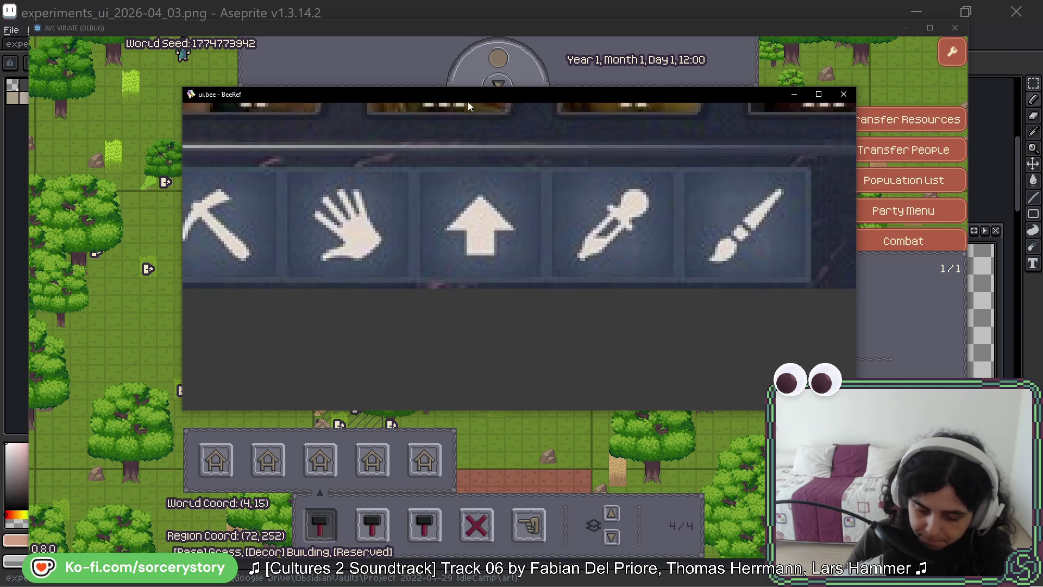
drag(468, 90, 468, 226)
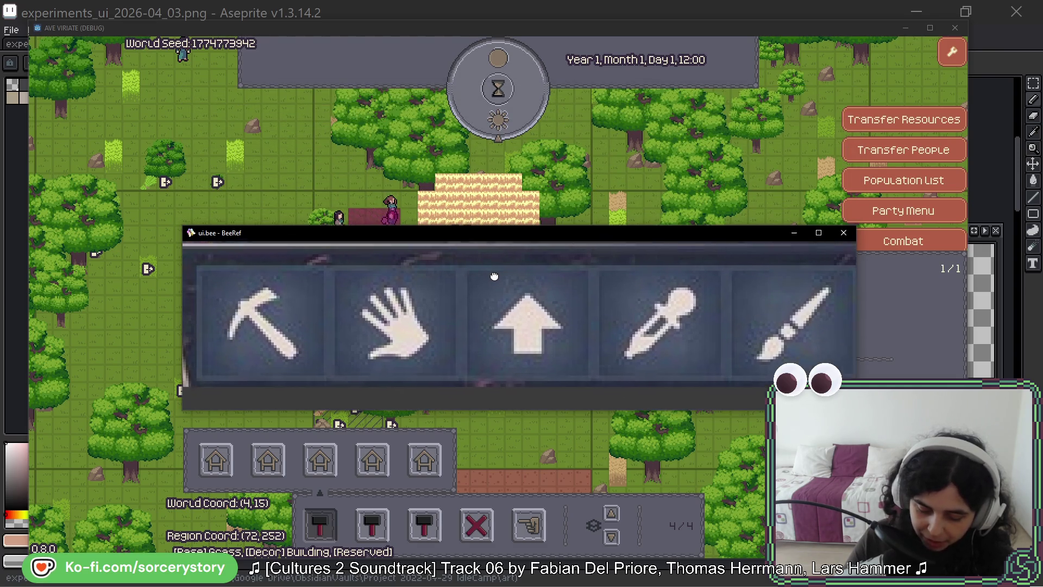
mouse_move(504, 265)
mouse_down()
mouse_move(481, 211)
mouse_move(353, 71)
mouse_up()
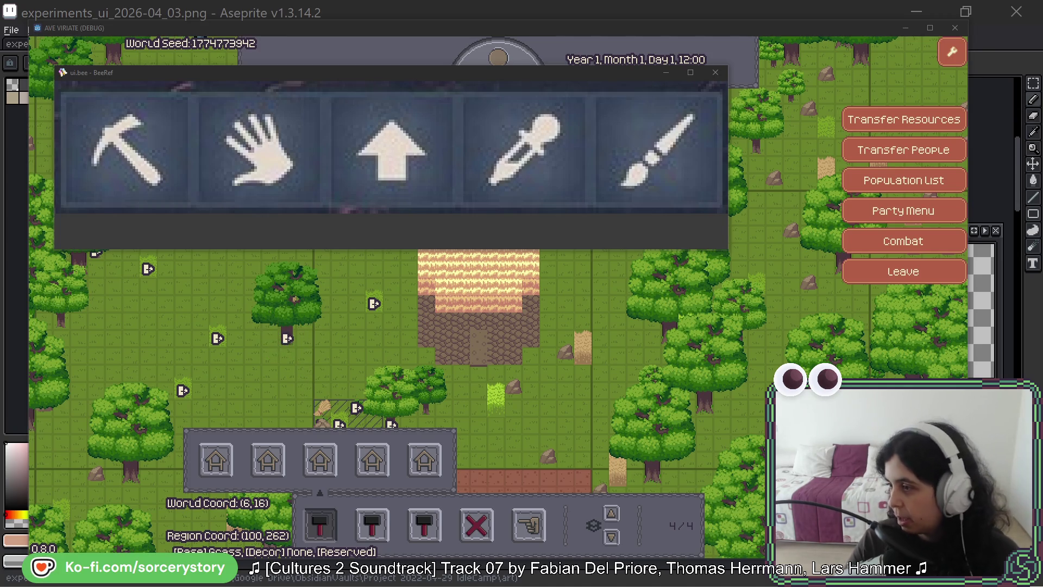
Move the BeeRef board off screen, check an oak tree's info, then return to Aseprite's tiles.
drag(483, 81, 484, 0)
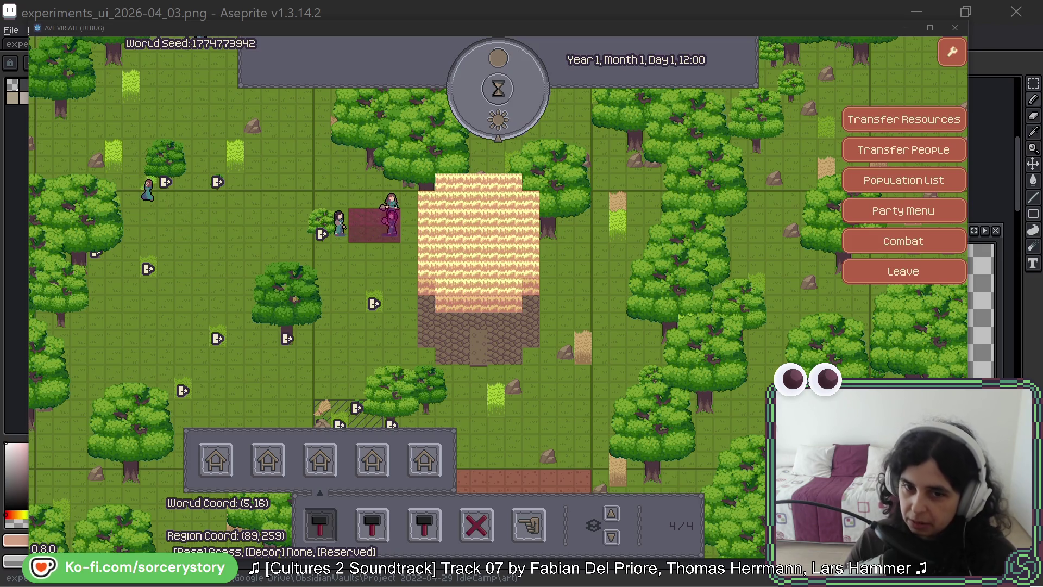
click(835, 329)
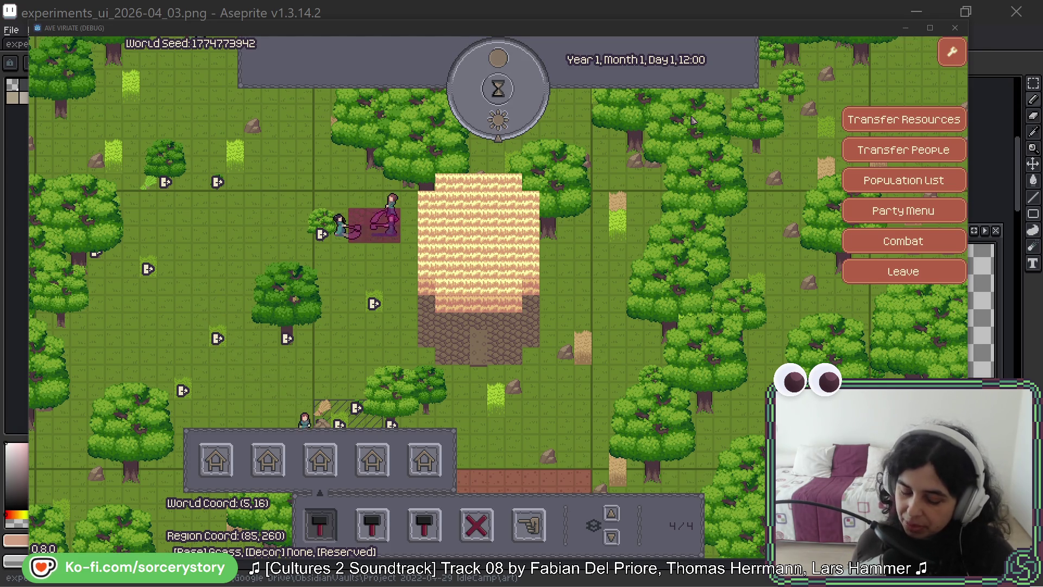
click(406, 18)
drag(543, 179, 593, 183)
scroll(594, 183, down, 3)
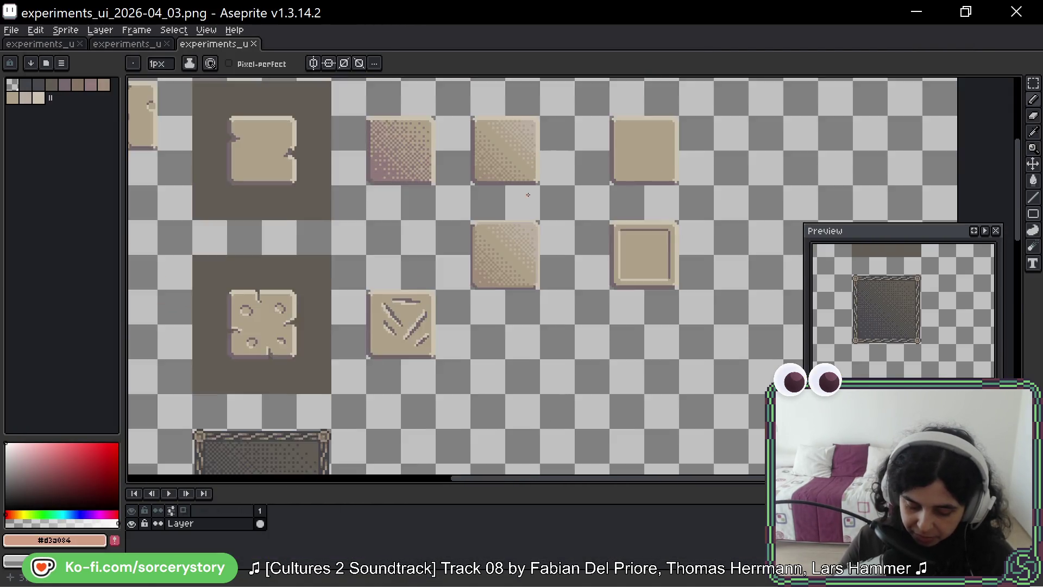
scroll(409, 330, up, 3)
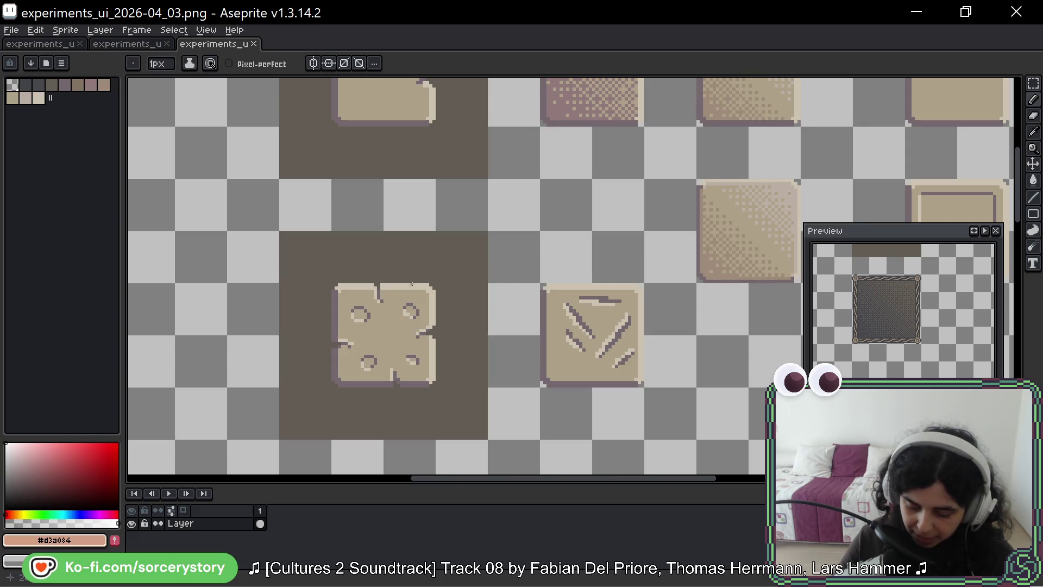
scroll(380, 261, down, 2)
scroll(362, 187, up, 2)
drag(362, 187, 385, 239)
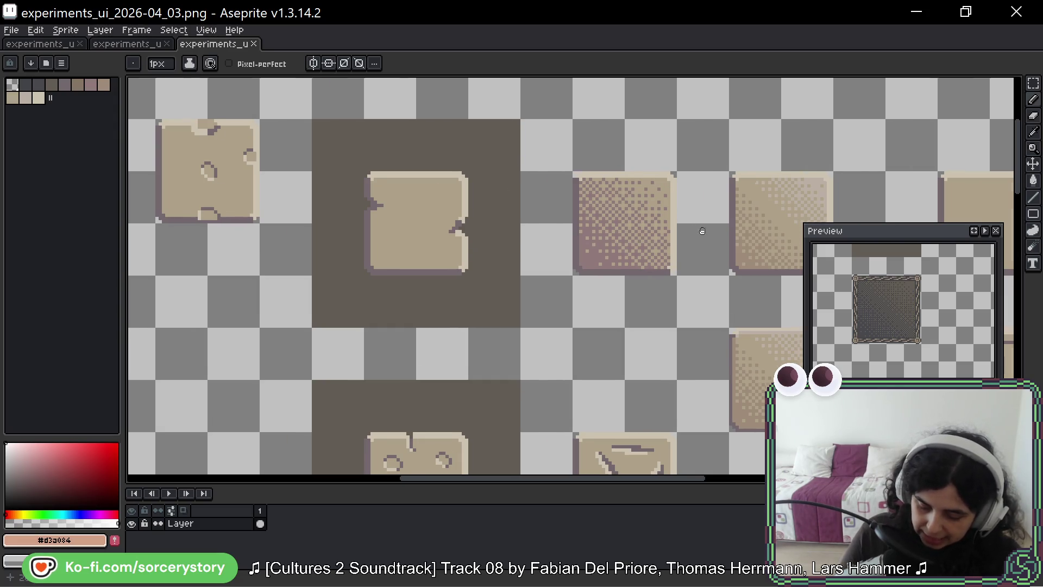
scroll(625, 217, down, 1)
scroll(625, 217, right, 5)
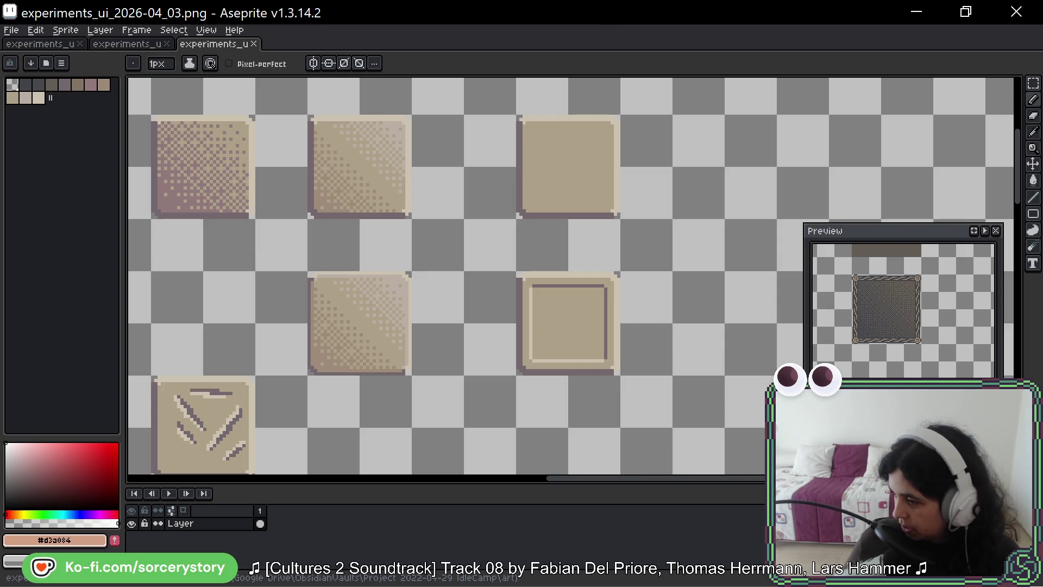
key(alt+Tab)
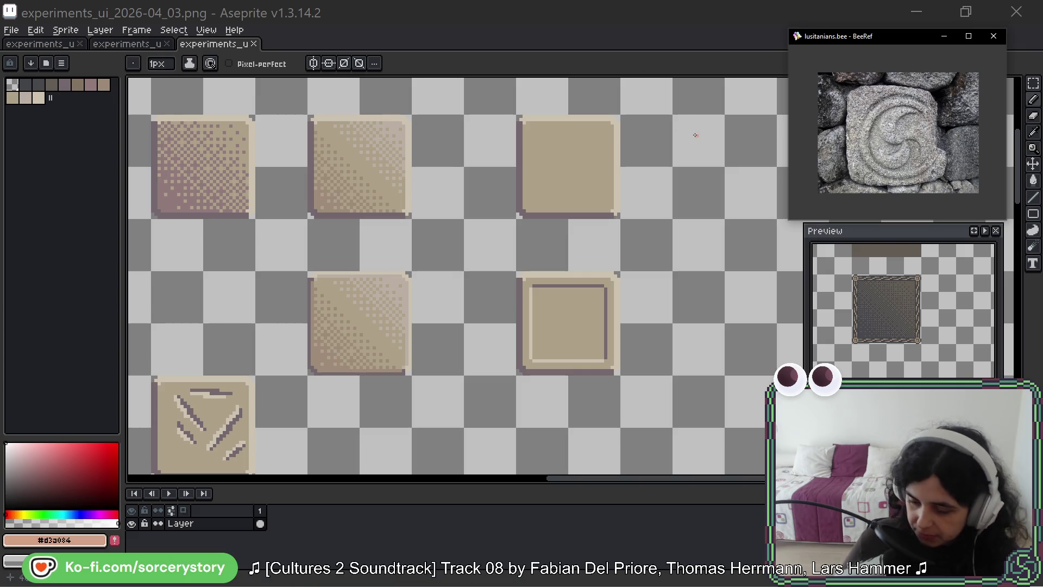
drag(536, 222, 420, 195)
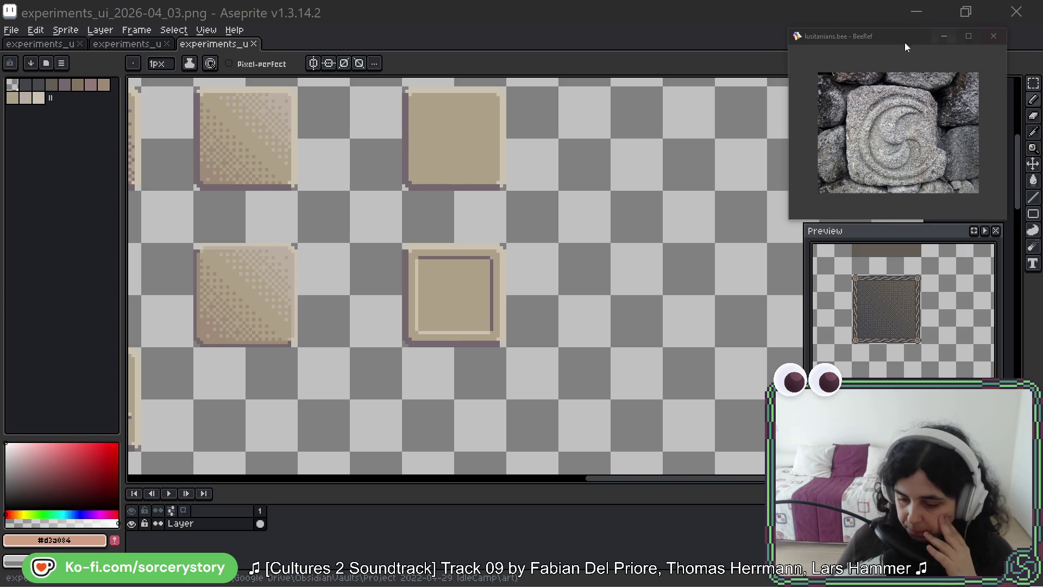
drag(888, 37, 888, 0)
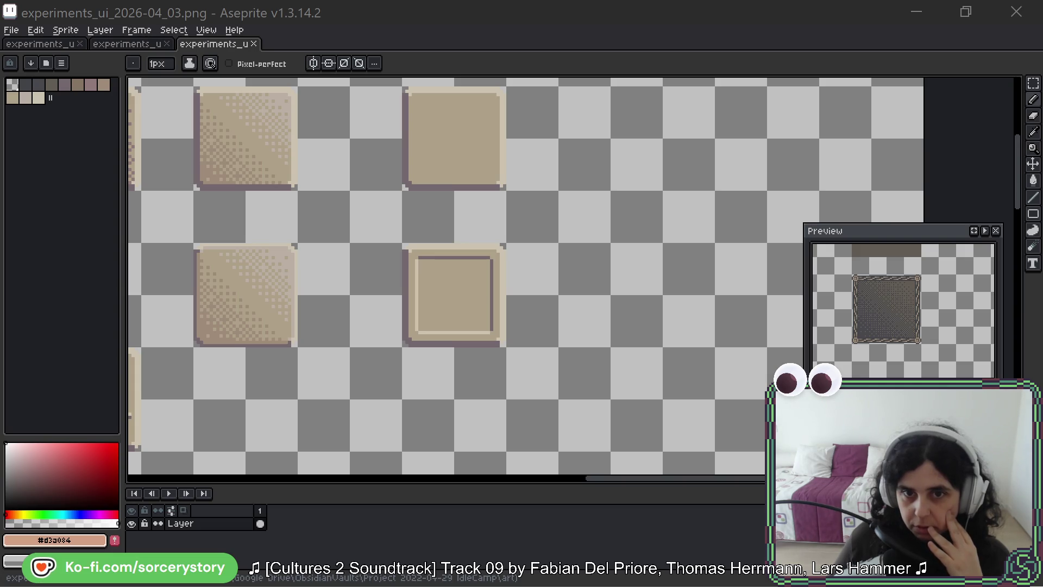
Zoom the ui.bee board into the blue mottled panel, then open Aseprite's palette presets.
key(alt+Tab)
drag(885, 65, 858, 28)
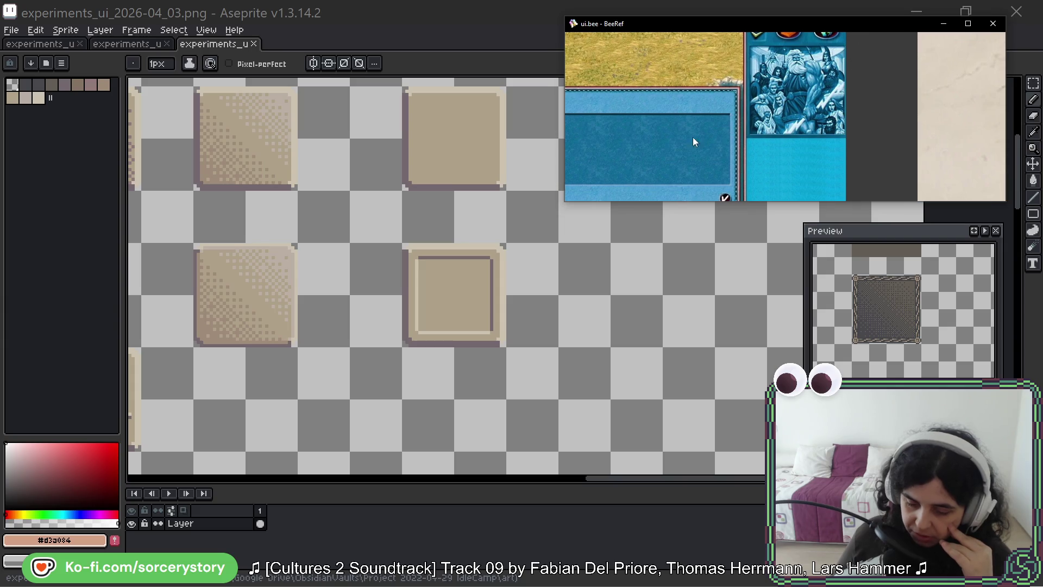
scroll(673, 131, up, 3)
scroll(673, 131, up, 3)
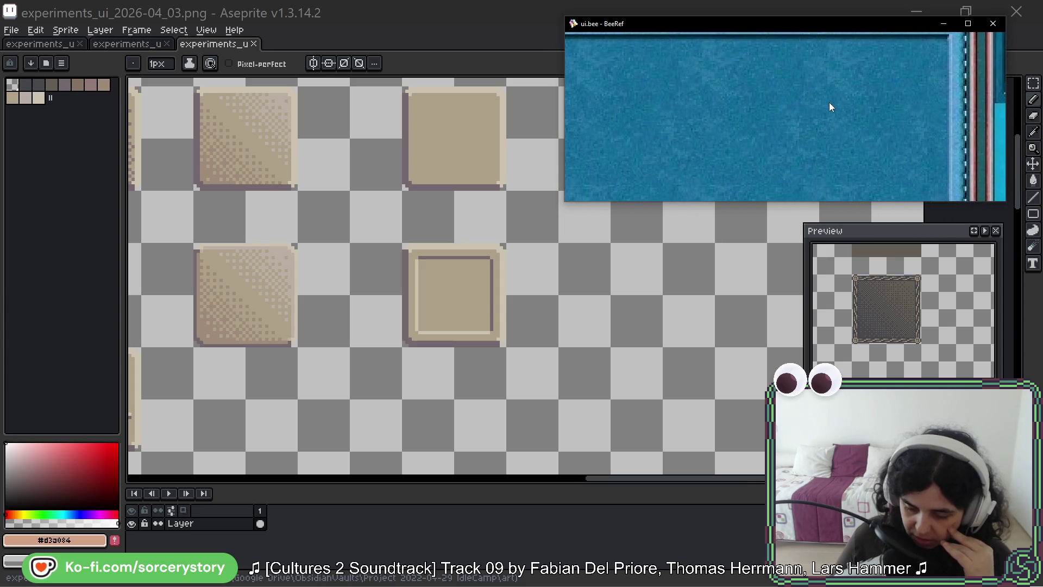
scroll(759, 141, up, 3)
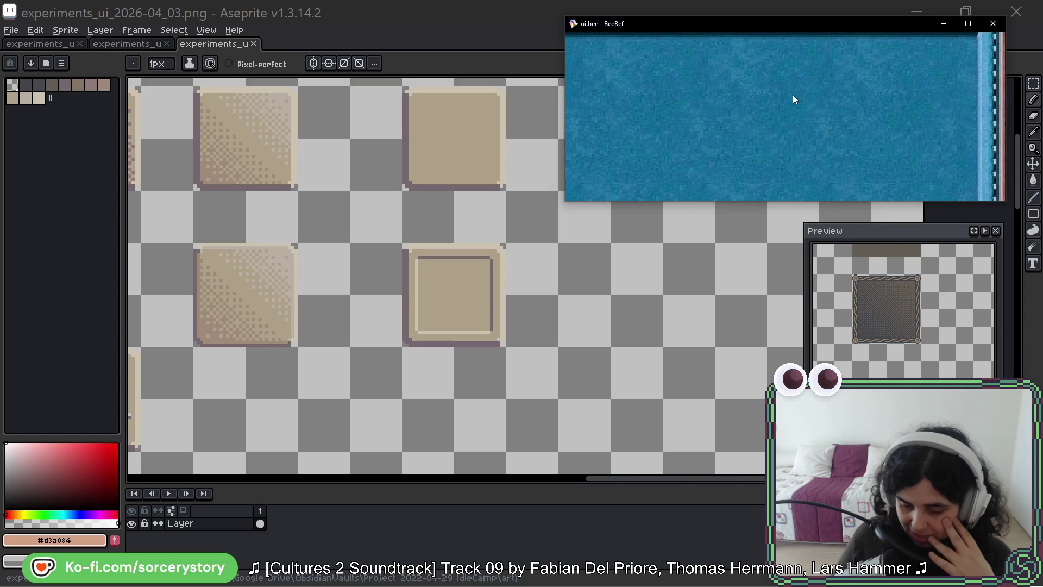
drag(704, 232, 516, 245)
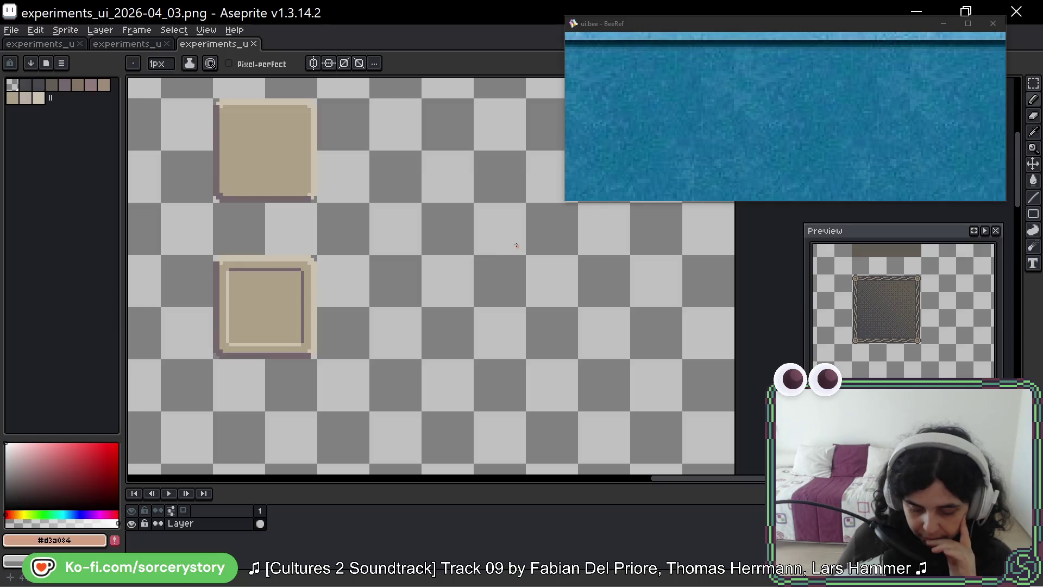
click(31, 63)
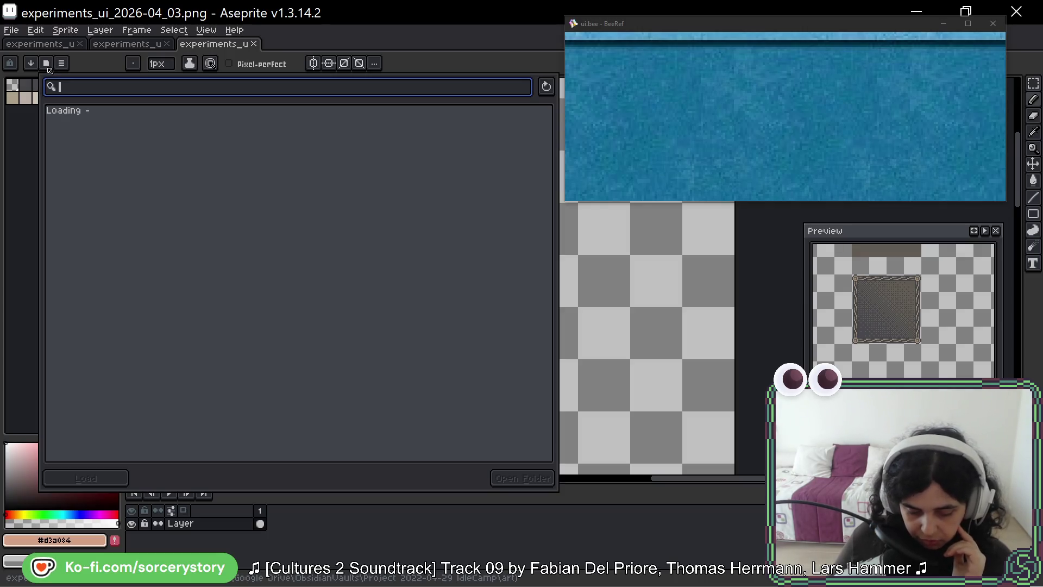
Apply the multicolour 'duel' palette preset to the tile sheet.
click(139, 119)
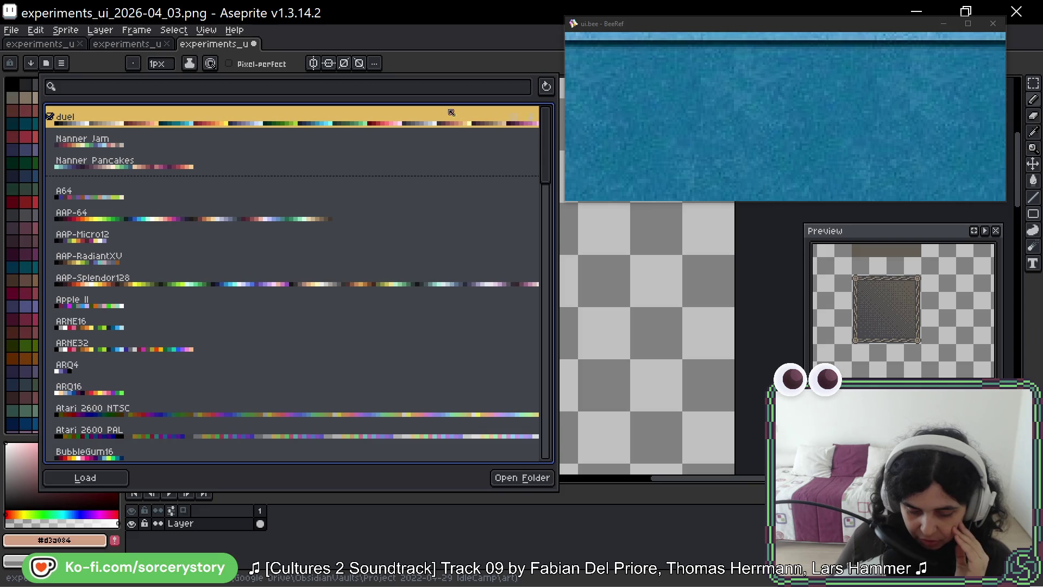
click(618, 204)
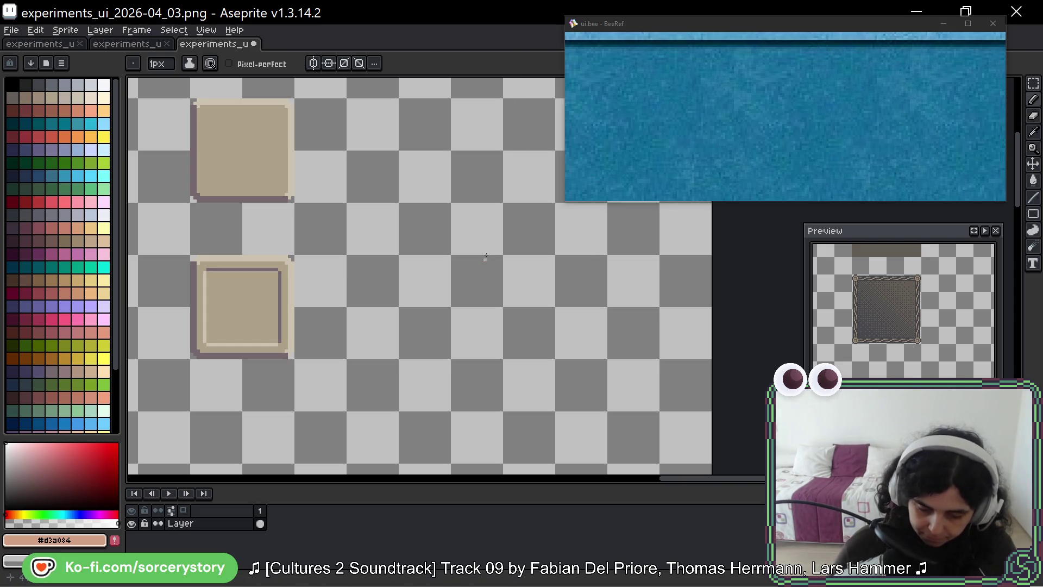
Pan the tile sheet and narrow the BeeRef game UI reference window from its left edge.
mouse_move(629, 255)
mouse_down()
mouse_move(597, 271)
mouse_move(564, 323)
mouse_up()
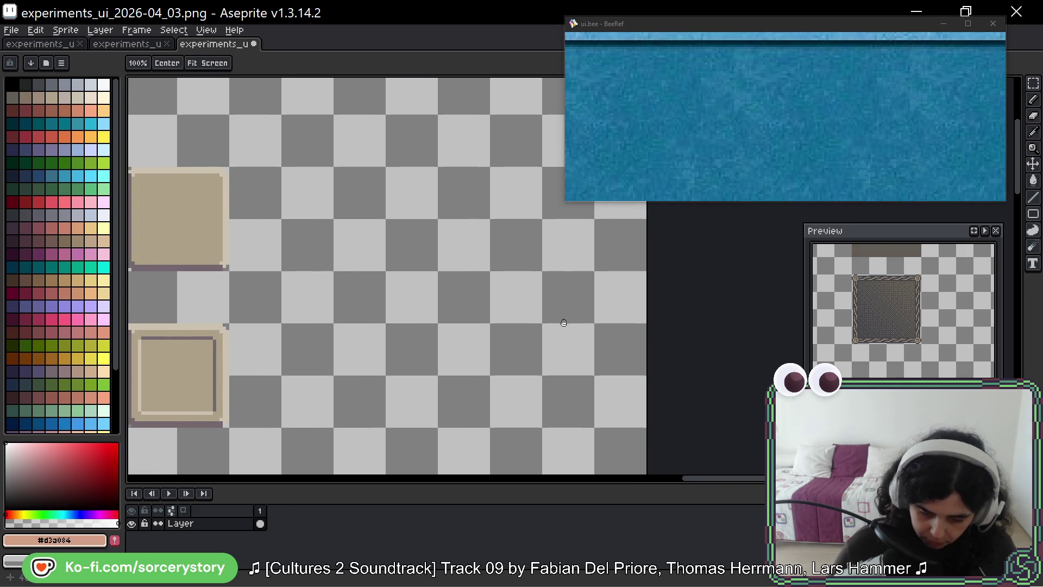
click(563, 110)
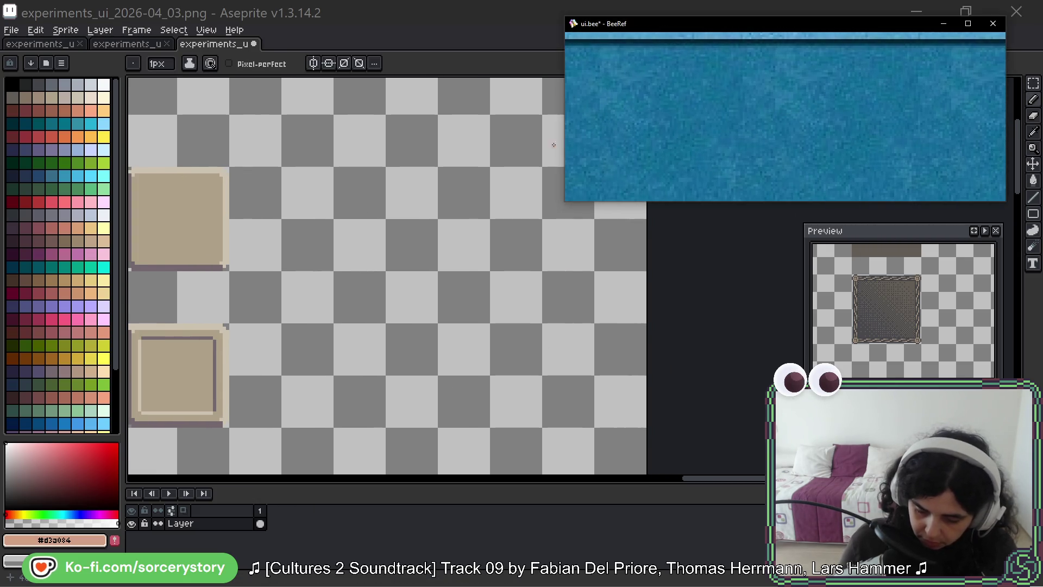
mouse_move(563, 141)
mouse_down()
mouse_move(763, 141)
mouse_move(712, 141)
mouse_up()
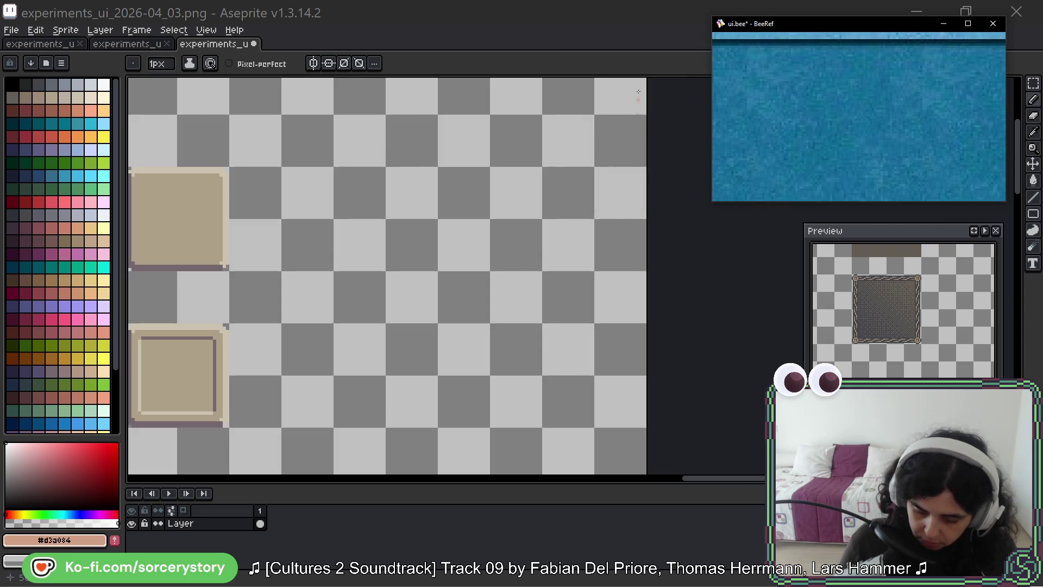
click(605, 318)
Pan to the sheet's empty area beside the beige panels and marquee-select a square there.
mouse_move(605, 318)
mouse_down()
mouse_move(675, 205)
mouse_move(633, 251)
mouse_move(641, 170)
mouse_up()
scroll(497, 200, down, 5)
scroll(479, 158, up, 4)
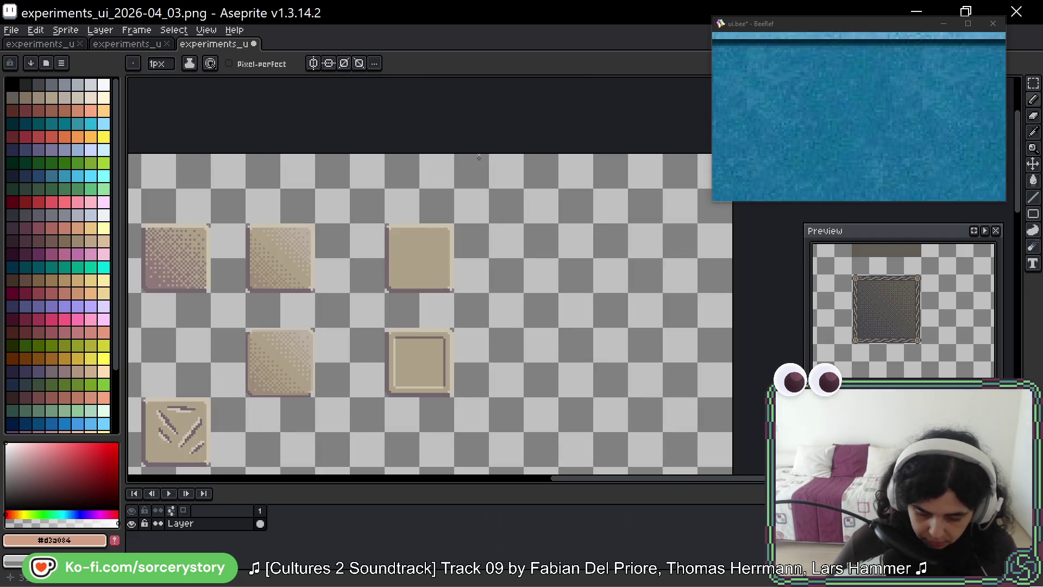
mouse_move(572, 225)
mouse_down()
mouse_move(462, 174)
mouse_move(580, 311)
mouse_up()
key(m)
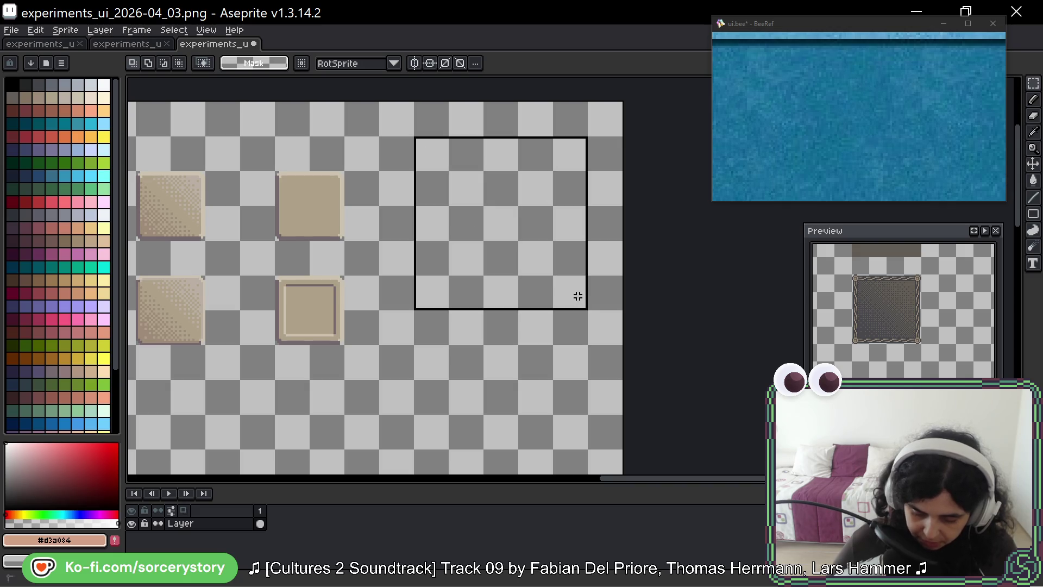
scroll(530, 220, up, 3)
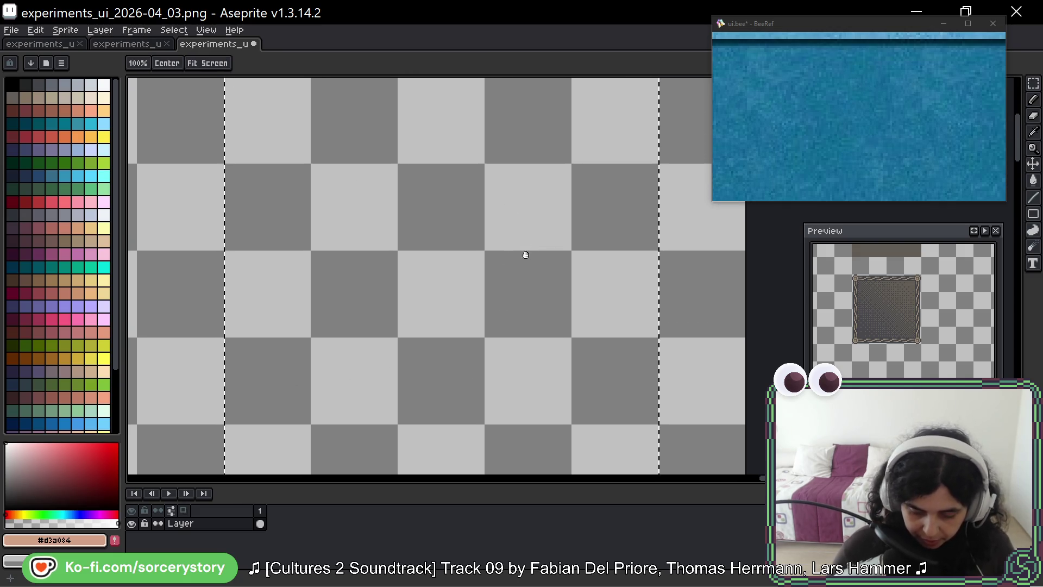
scroll(518, 226, down, 1)
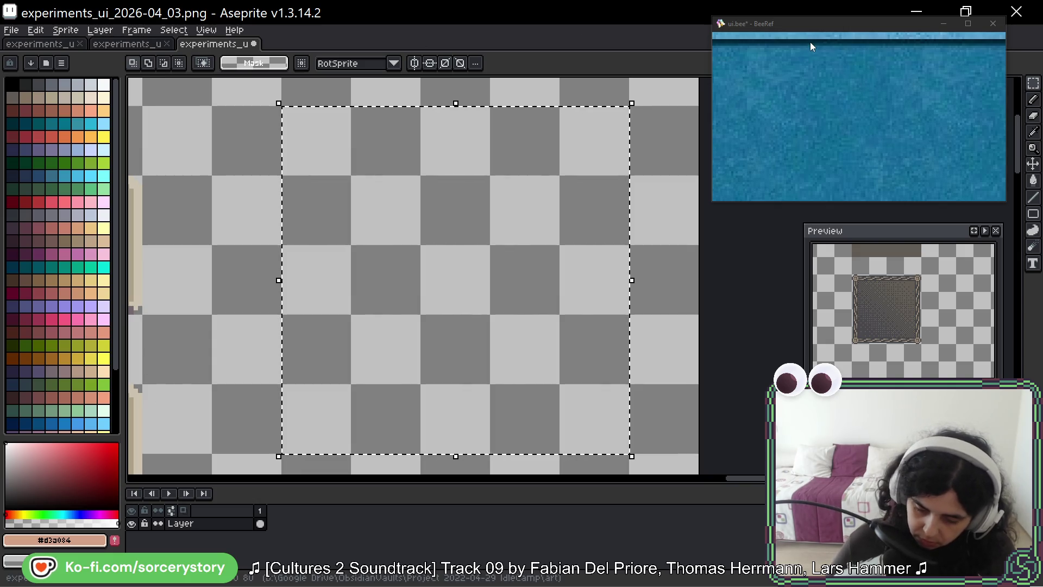
click(816, 59)
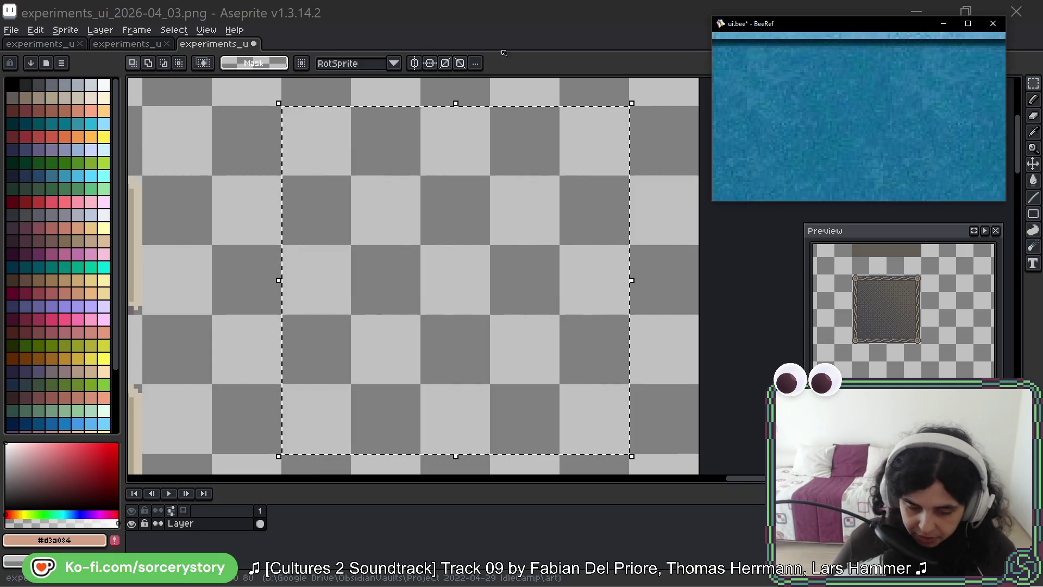
click(35, 30)
Create a new 1440×900 sprite and paste the copied game screenshot into it.
key(ctrl+n)
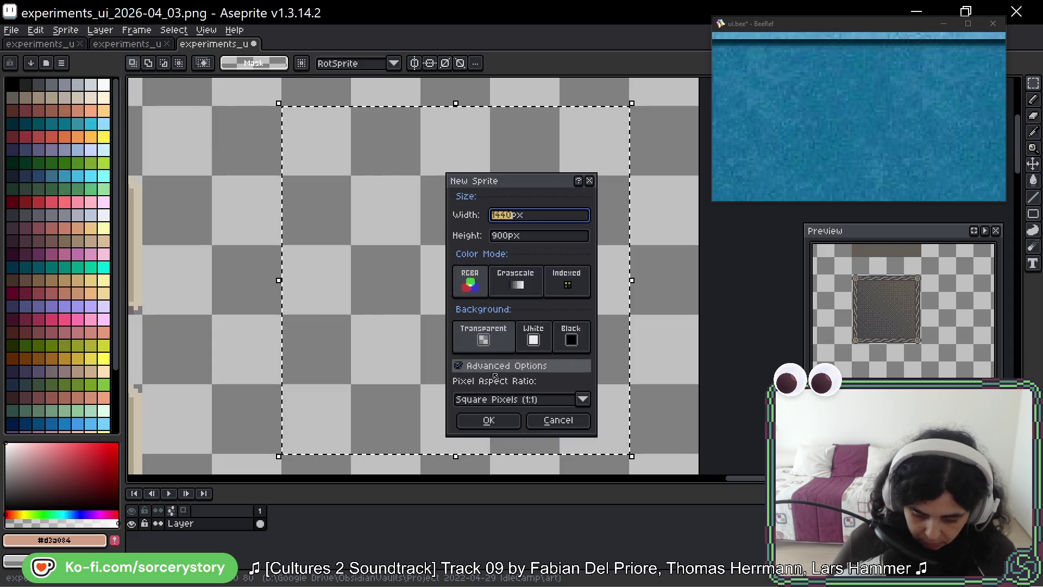
click(488, 420)
key(ctrl+v)
scroll(478, 244, down, 2)
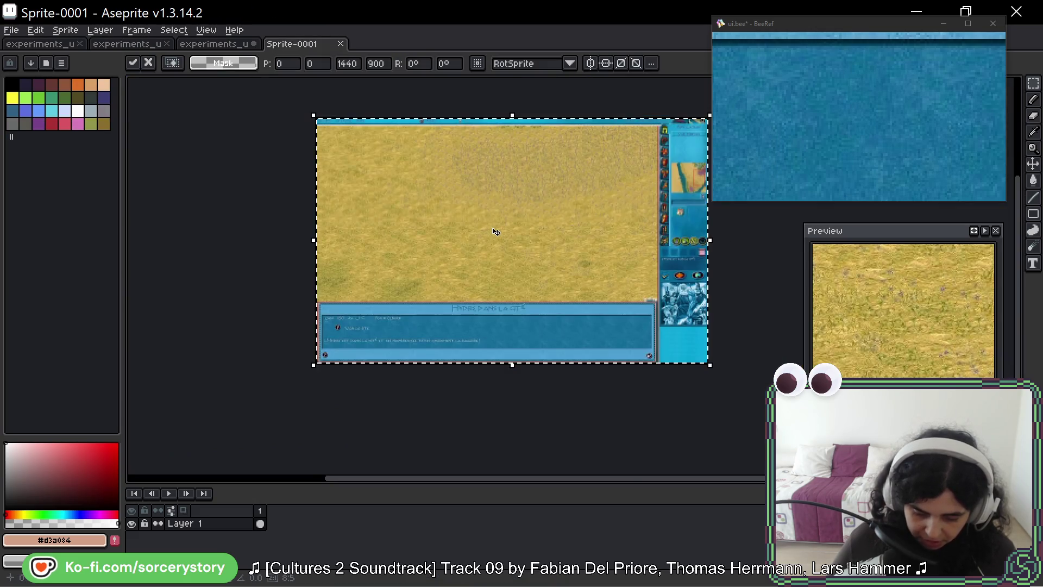
scroll(455, 205, up, 3)
Load the 'duel' palette preset into the new Sprite-0001.
click(48, 64)
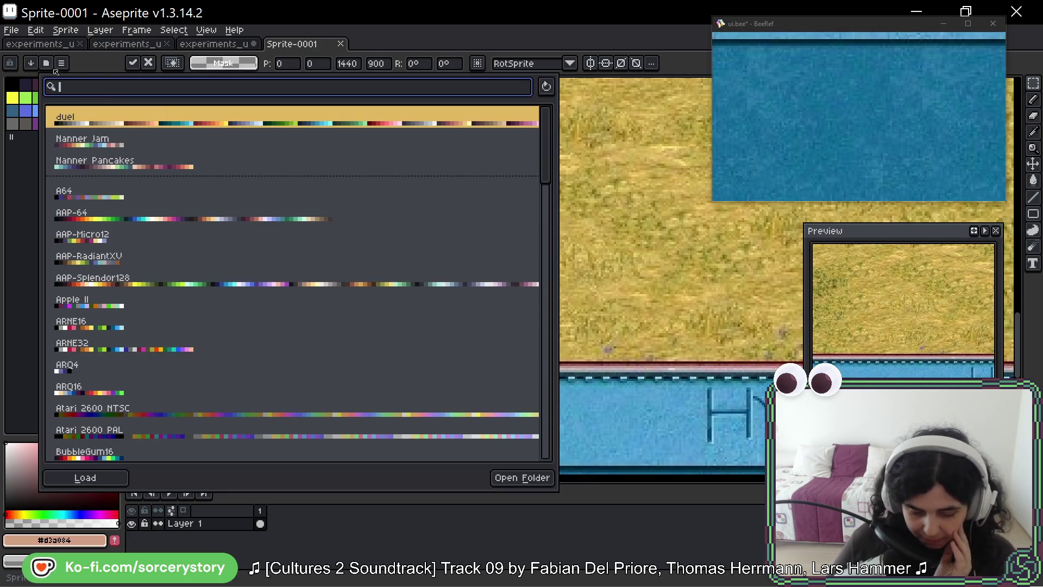
click(100, 113)
key(Escape)
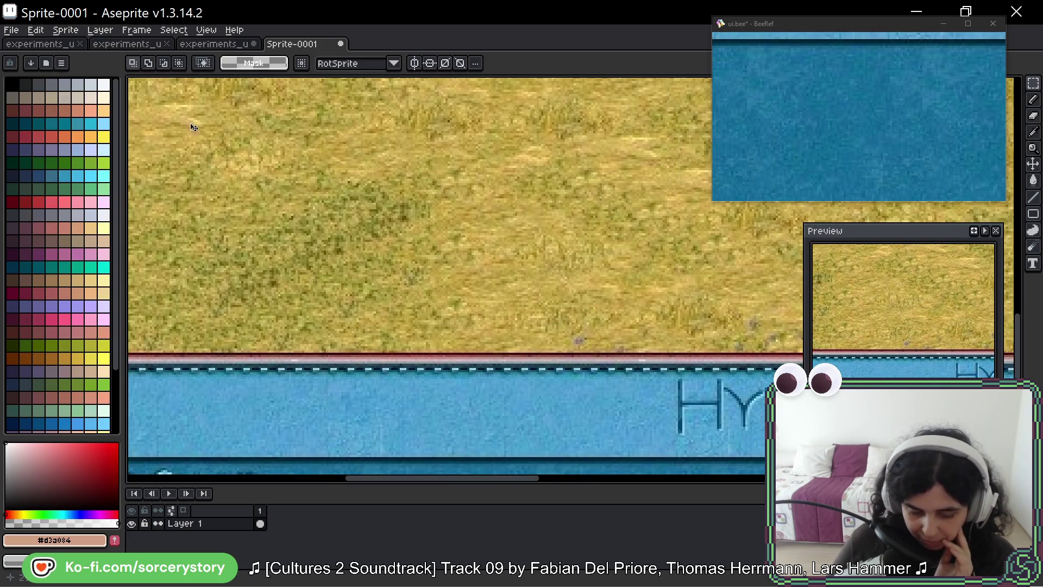
click(71, 35)
Convert Sprite-0001 to Indexed colour mode, remapping the banner to duel colours.
mouse_move(81, 55)
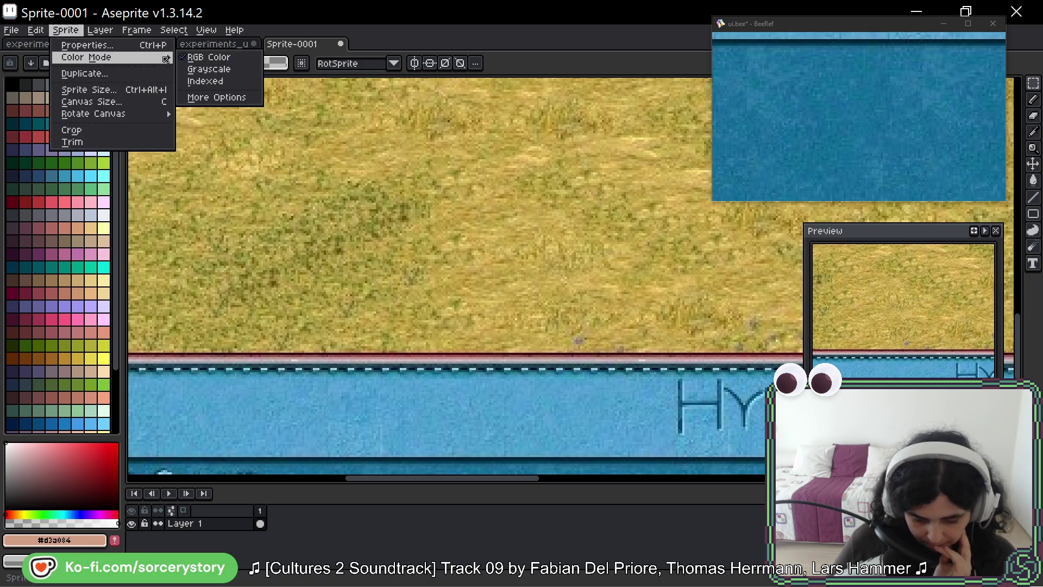
click(210, 81)
scroll(360, 338, down, 5)
scroll(326, 293, right, 8)
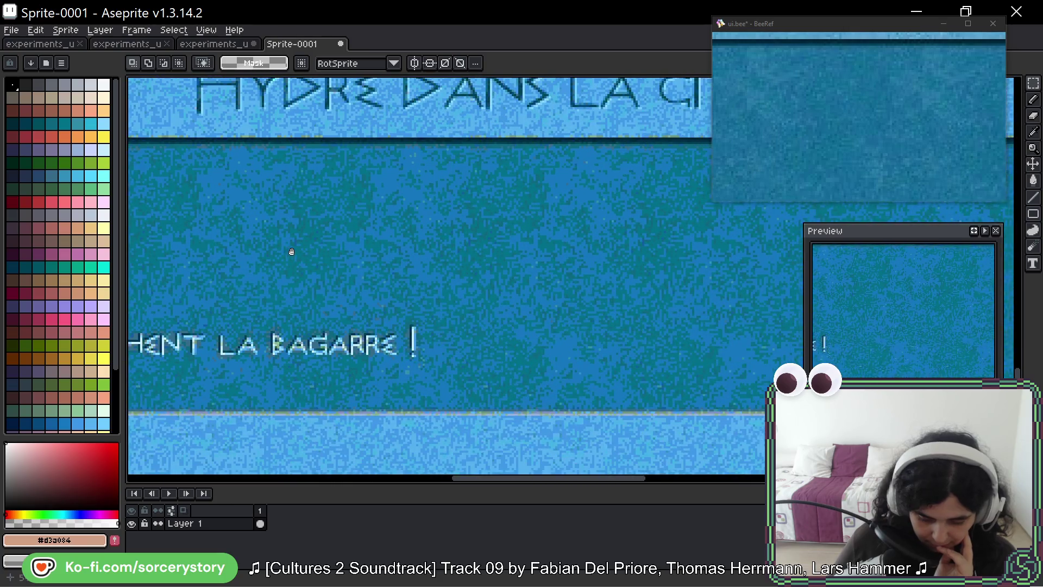
scroll(485, 280, right, 4)
scroll(485, 280, down, 4)
Zoom into the blue banner and dock the Sprite-0001 tab beside the tile sheet.
scroll(566, 275, up, 5)
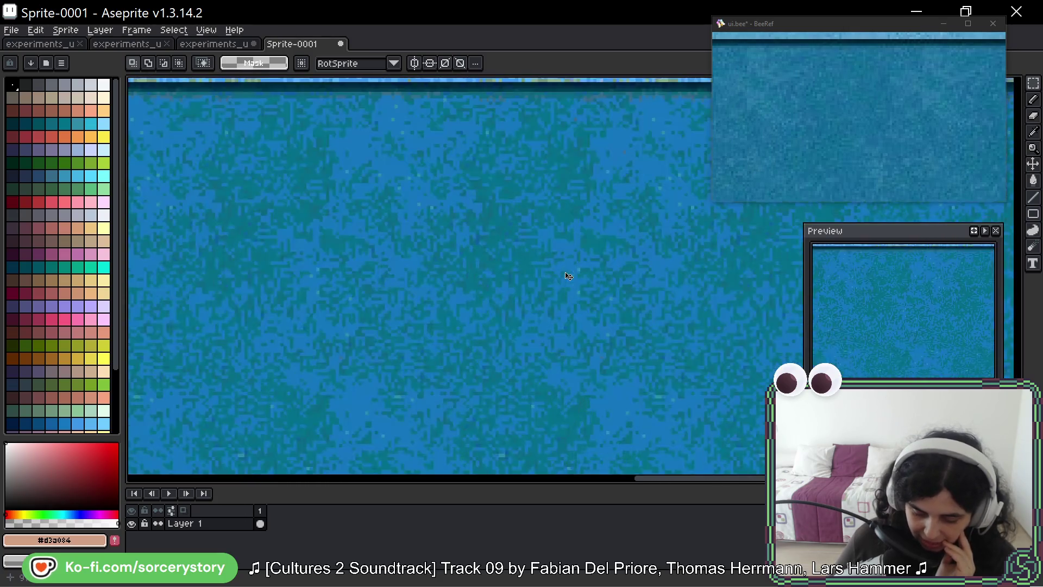
scroll(570, 272, down, 1)
scroll(496, 261, right, 2)
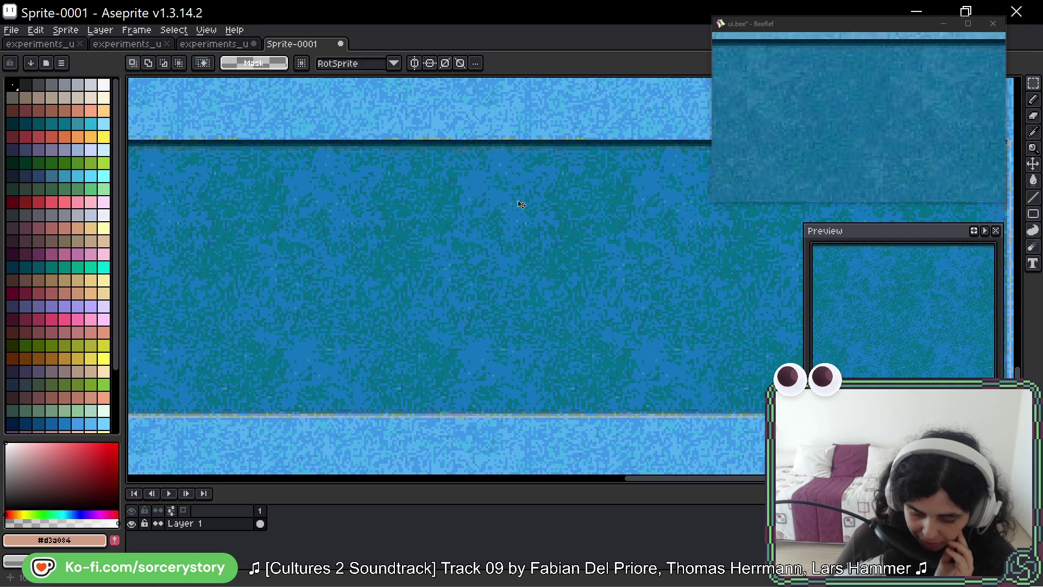
scroll(547, 238, right, 1)
scroll(522, 212, up, 1)
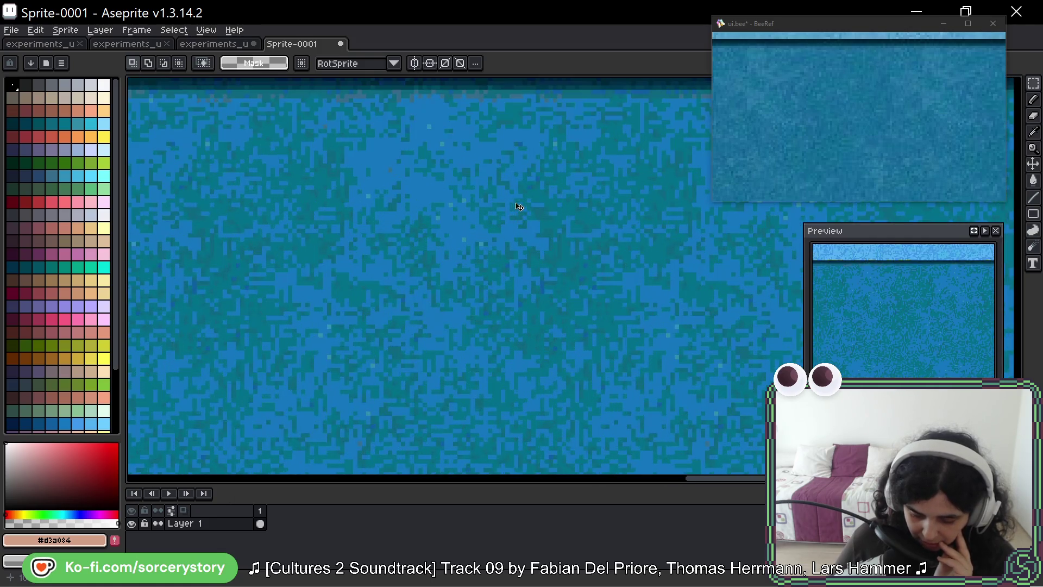
scroll(577, 240, right, 1)
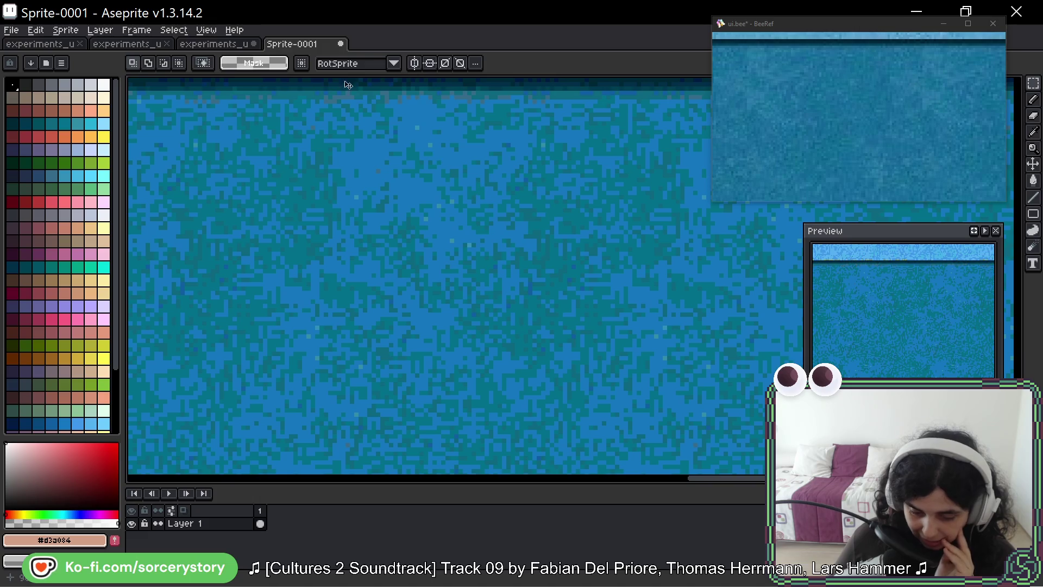
mouse_move(302, 50)
mouse_down()
mouse_move(507, 126)
mouse_move(980, 372)
mouse_up()
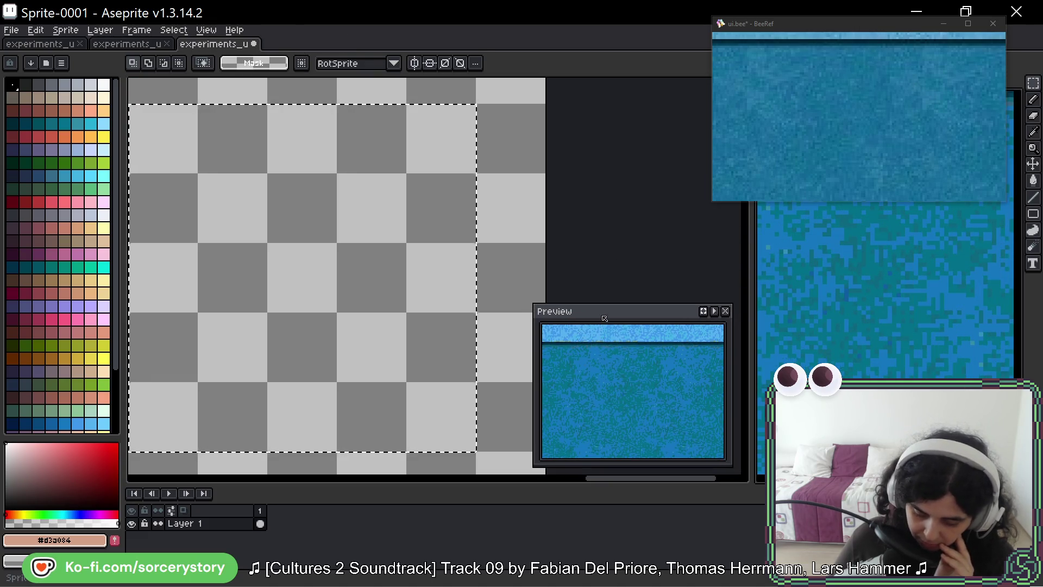
Eyedrop the duel blue, palette index 212, from Sprite-0001's banner, then return to experiments_ui.
scroll(880, 326, up, 5)
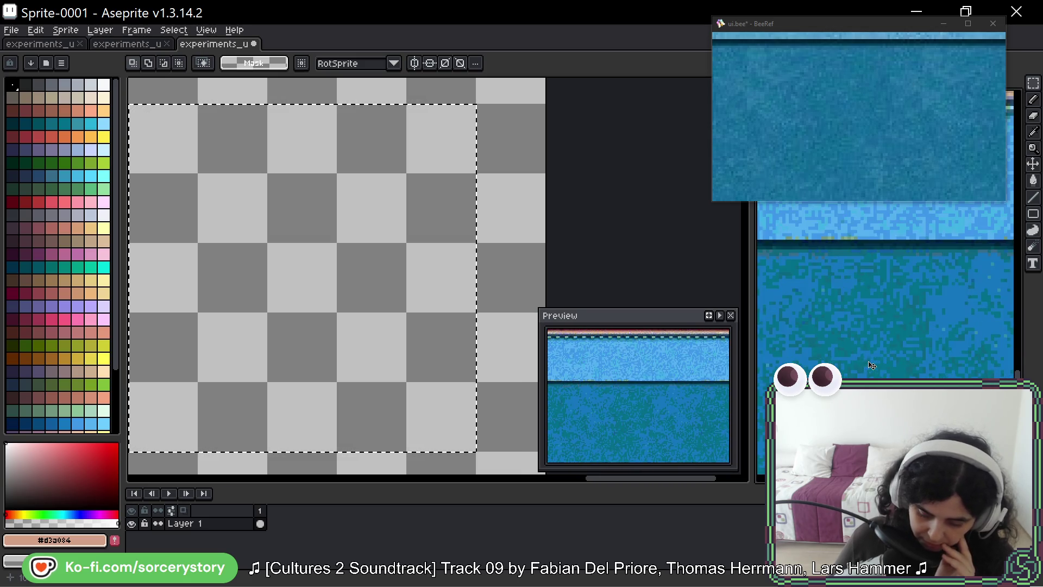
scroll(925, 367, down, 3)
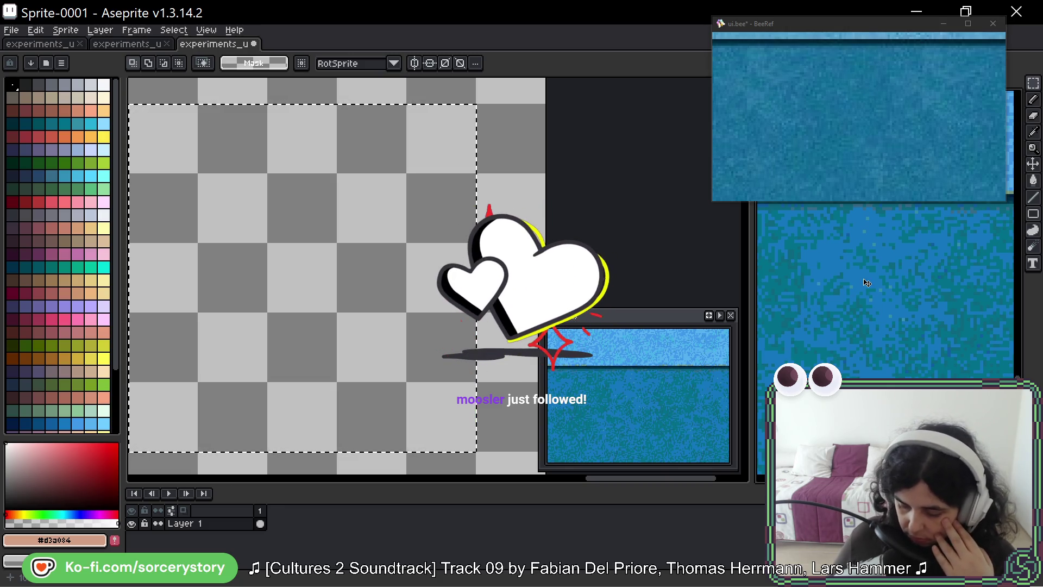
scroll(867, 320, up, 2)
scroll(868, 331, down, 4)
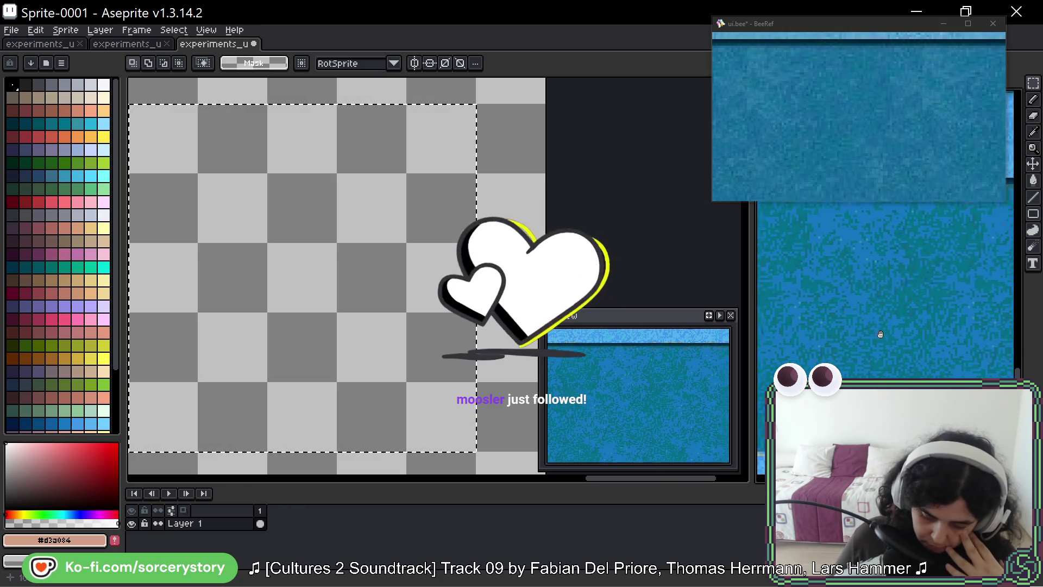
click(266, 230)
click(823, 273)
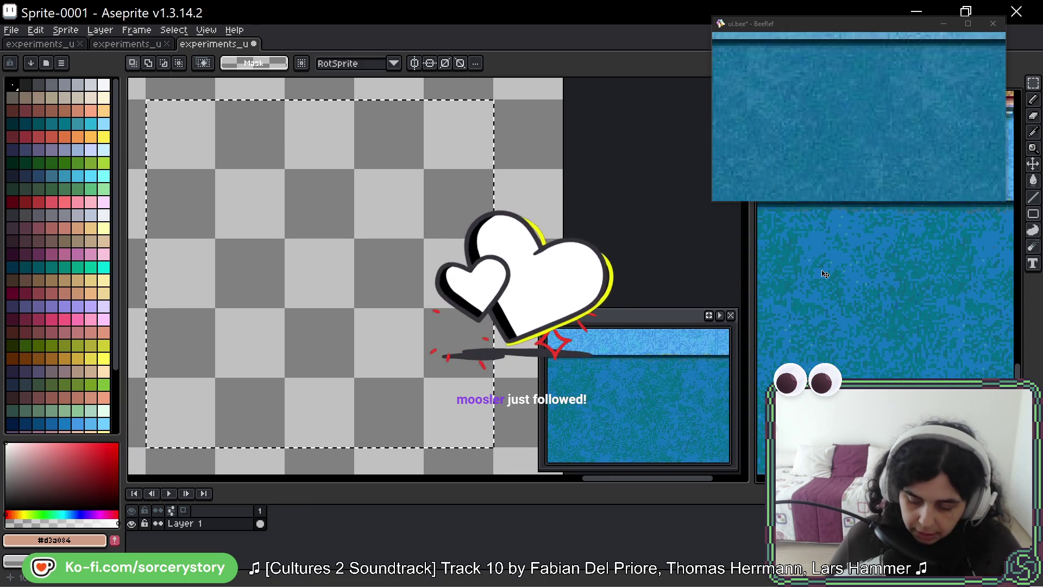
key(alt)
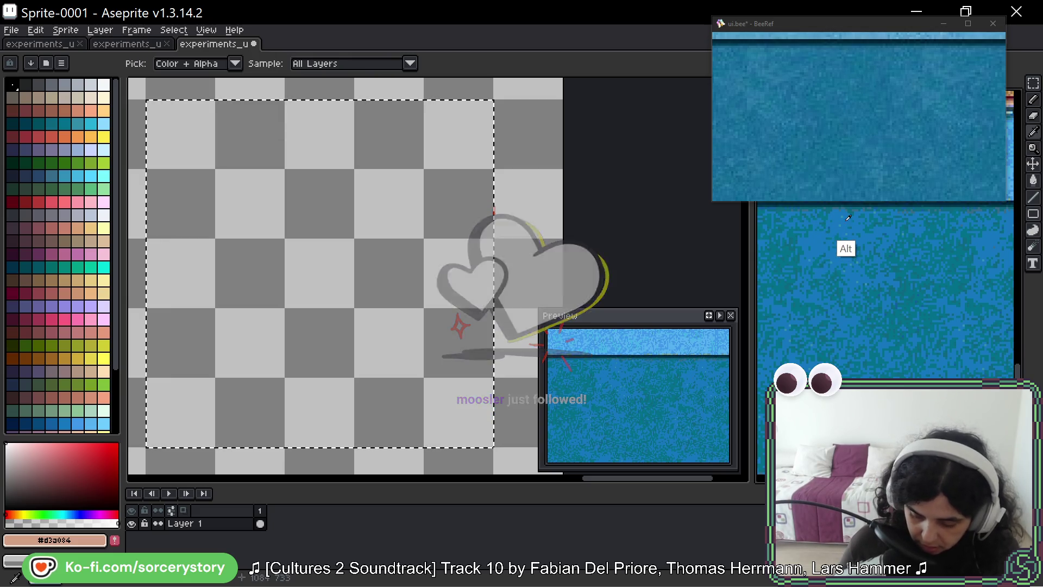
alt+click(845, 213)
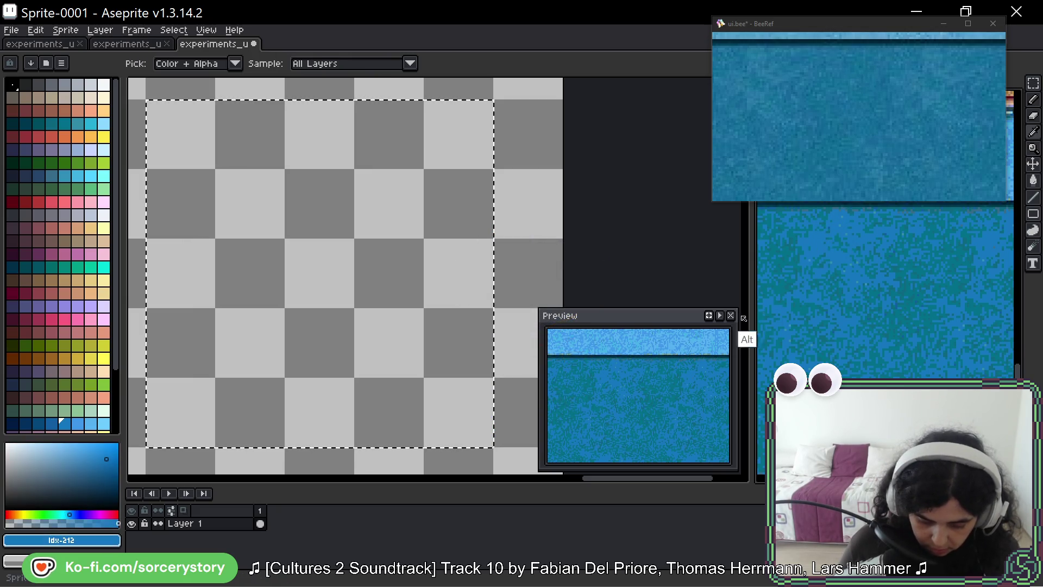
click(220, 218)
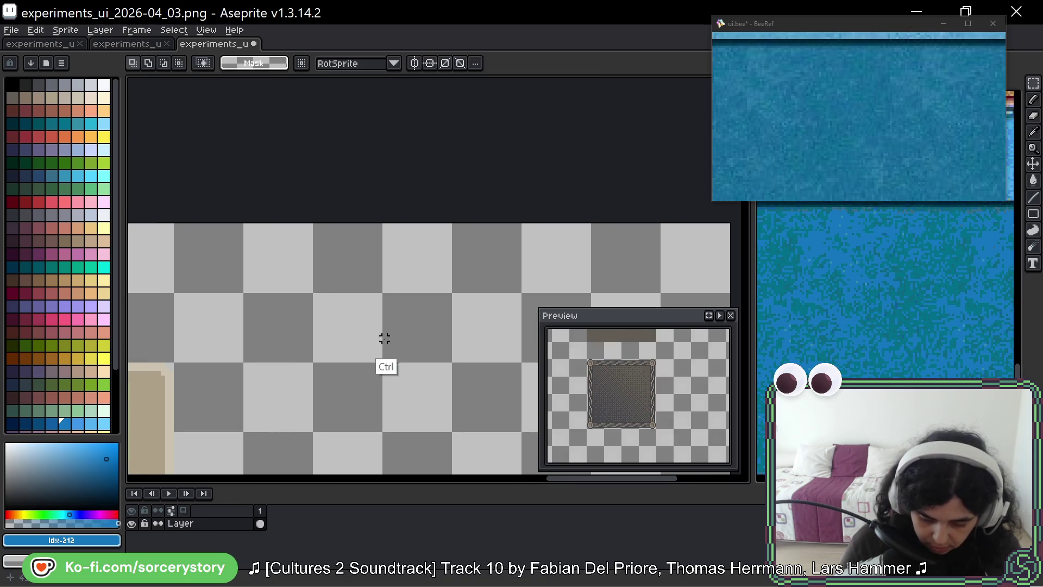
With the Pencil, dab a blue blob near the canvas top and a teal stroke beside it.
key(b)
mouse_move(347, 241)
mouse_down()
mouse_move(337, 258)
mouse_move(347, 262)
mouse_up()
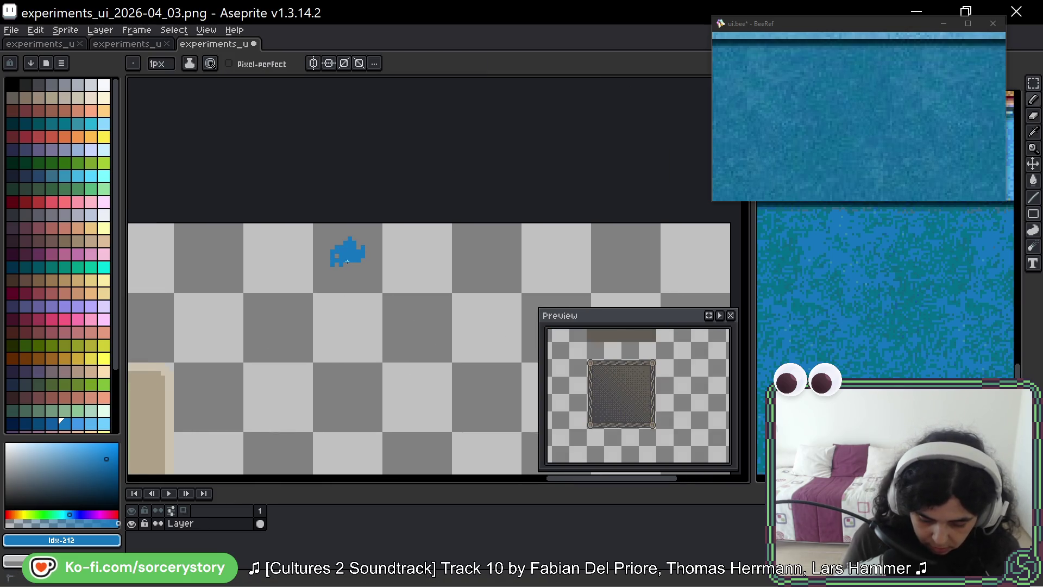
alt+click(854, 261)
drag(348, 229, 340, 243)
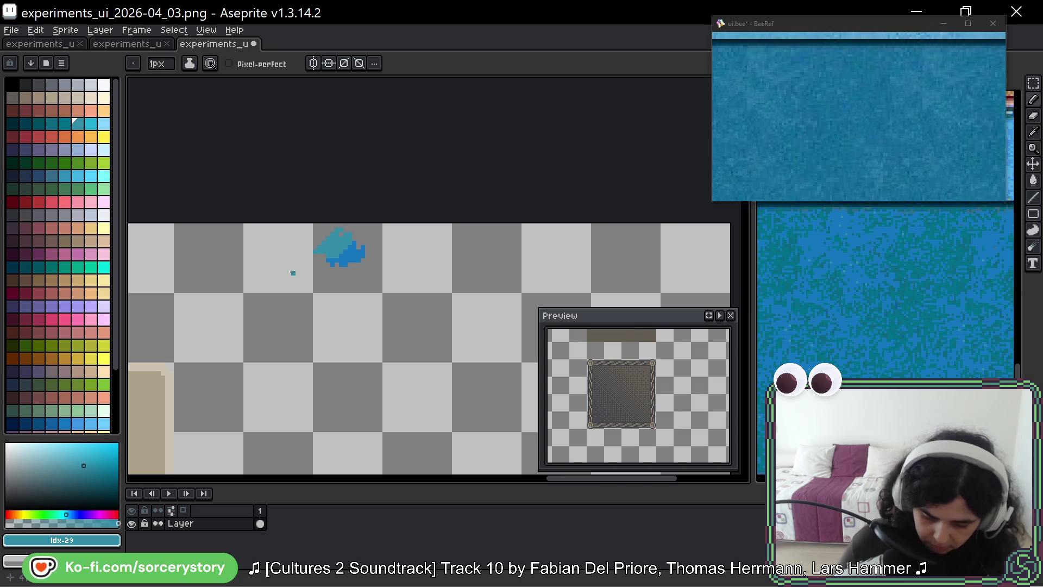
Sample more teal shades from the reference and extend the patch rightward with teal pixels.
scroll(869, 310, up, 3)
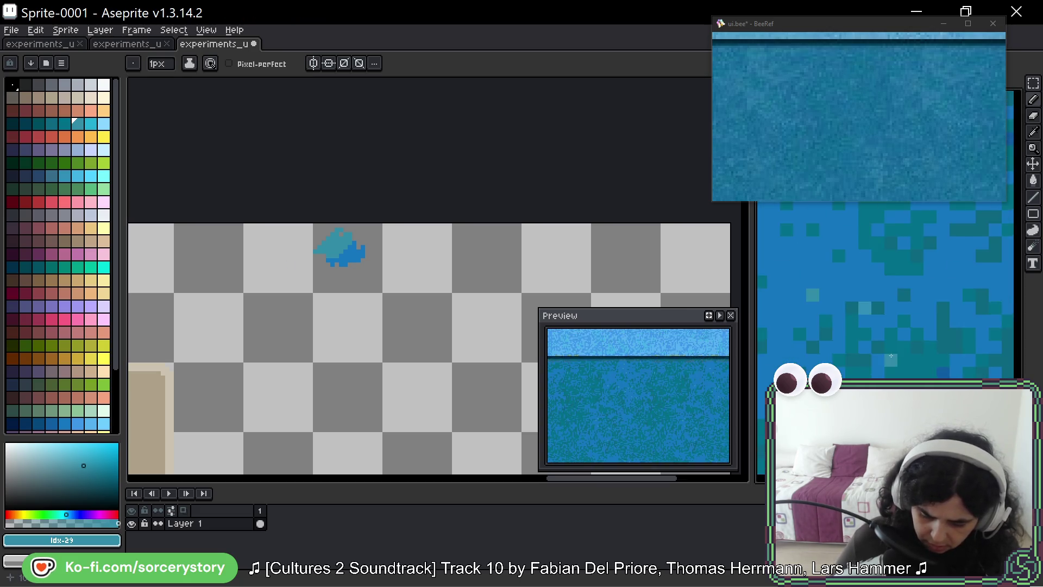
scroll(866, 336, up, 3)
alt+click(893, 260)
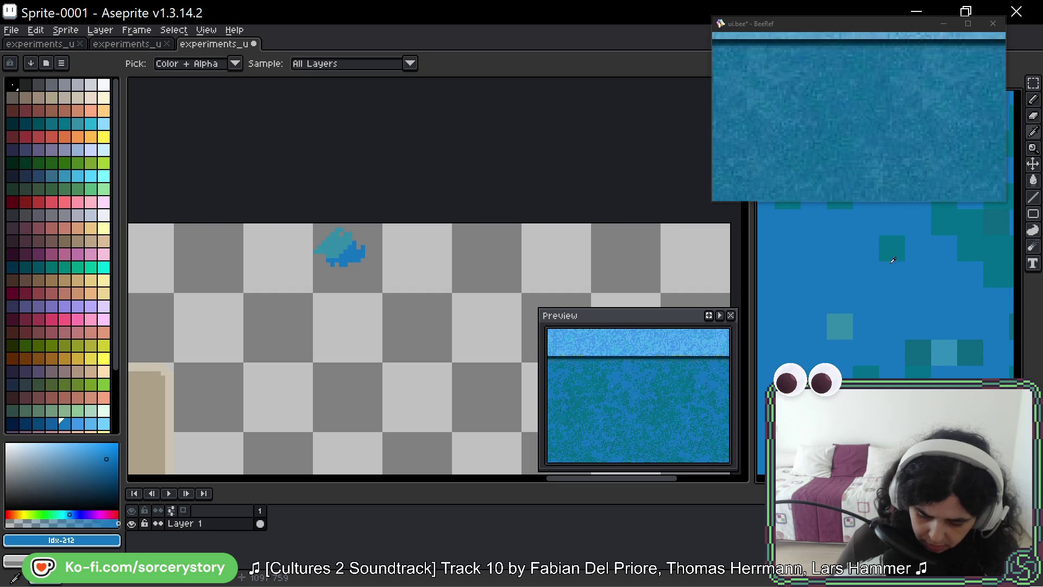
alt+click(895, 246)
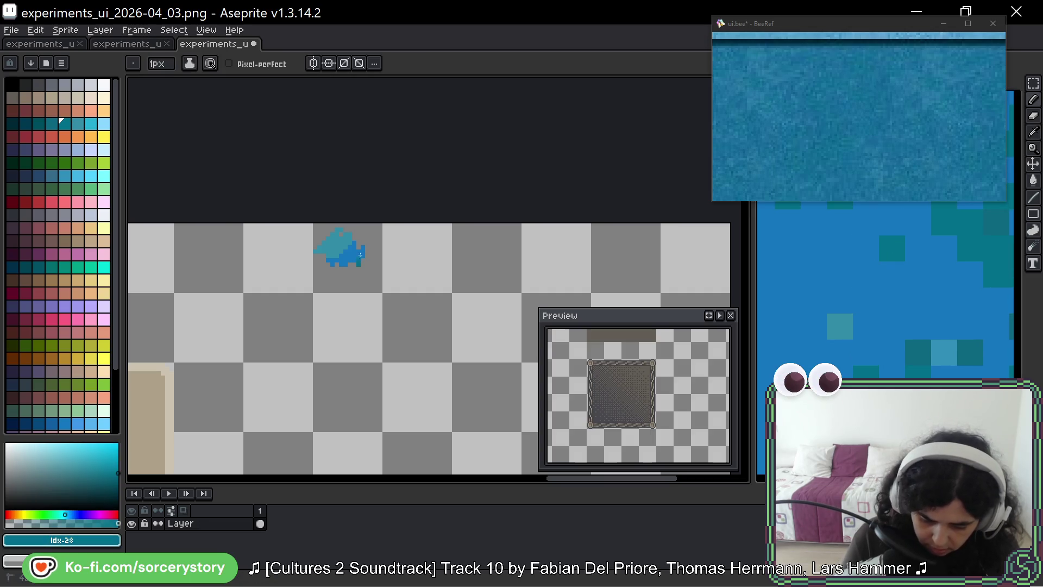
drag(341, 272, 380, 264)
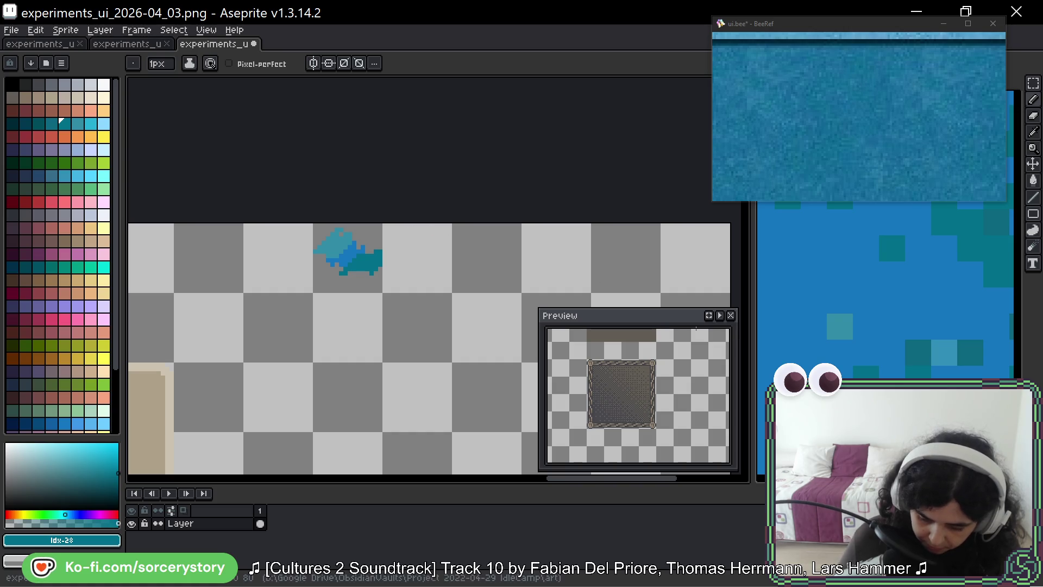
scroll(842, 289, down, 2)
scroll(902, 274, up, 3)
alt+click(850, 284)
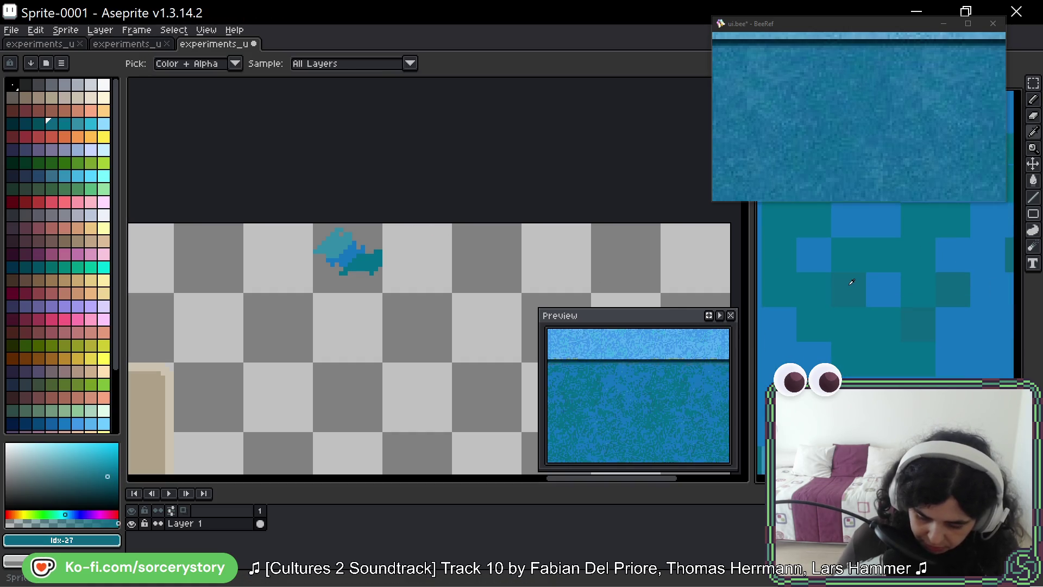
drag(391, 254, 386, 260)
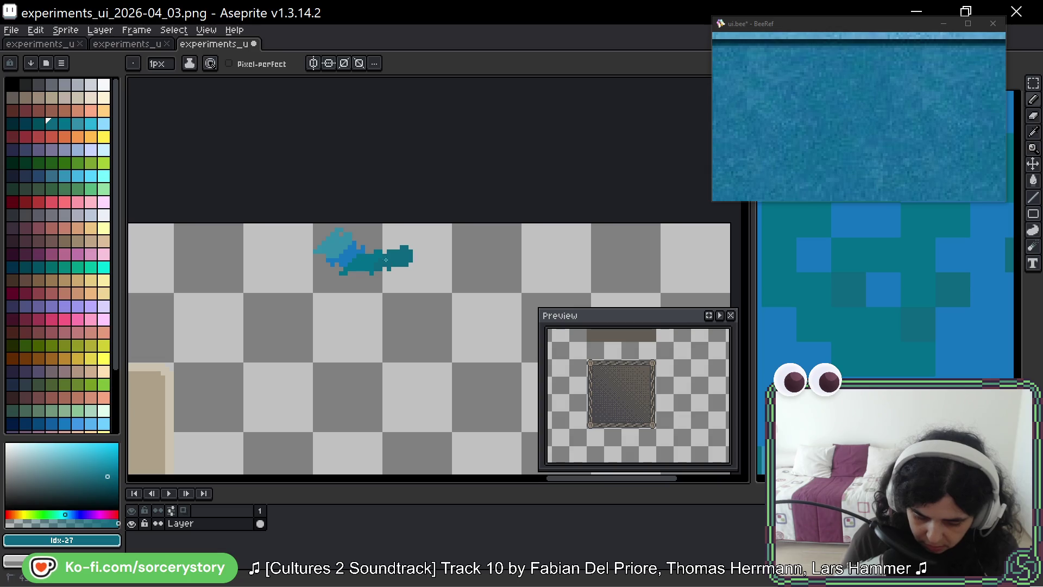
Sample the blue and teal shades from the dabbed patch and pan the reference's lighter water band.
alt+click(348, 256)
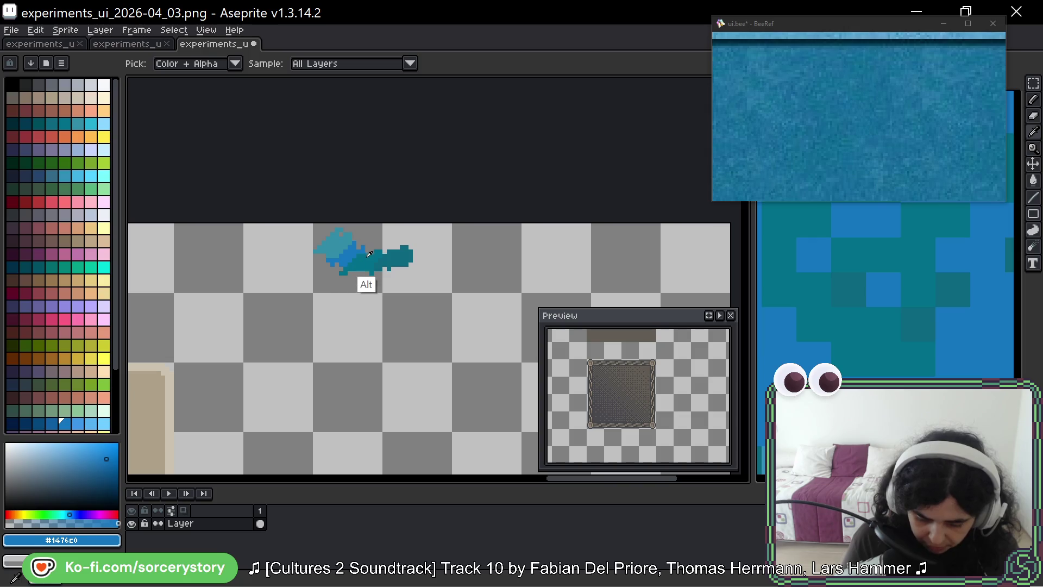
alt+click(396, 255)
alt+click(342, 248)
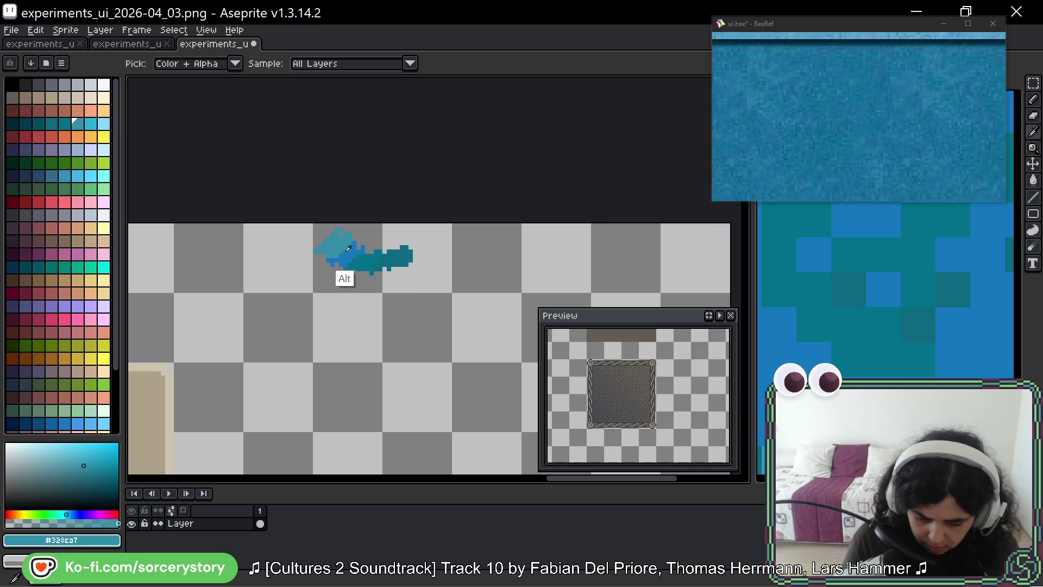
alt+click(373, 260)
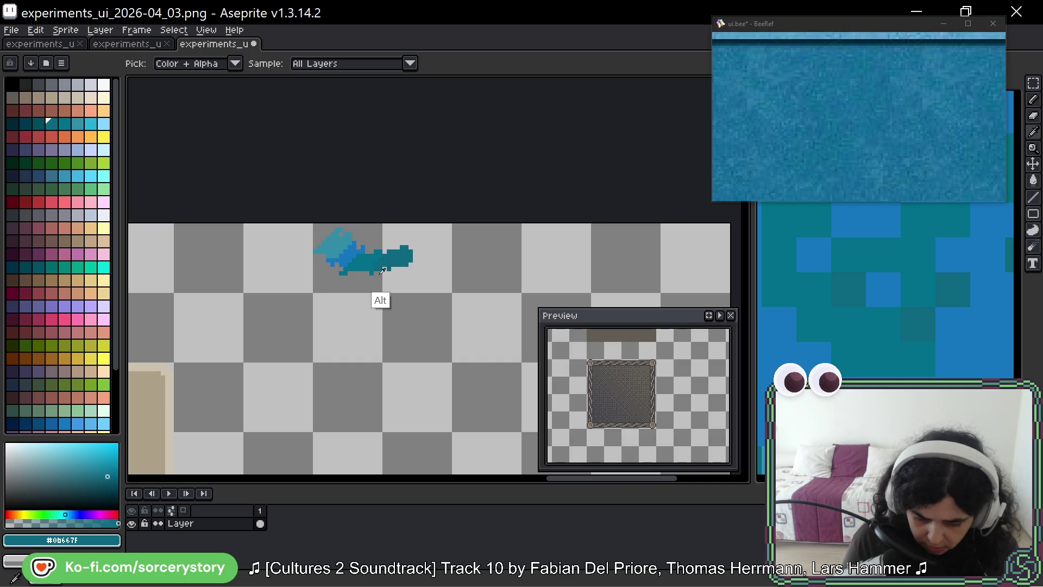
scroll(887, 282, down, 5)
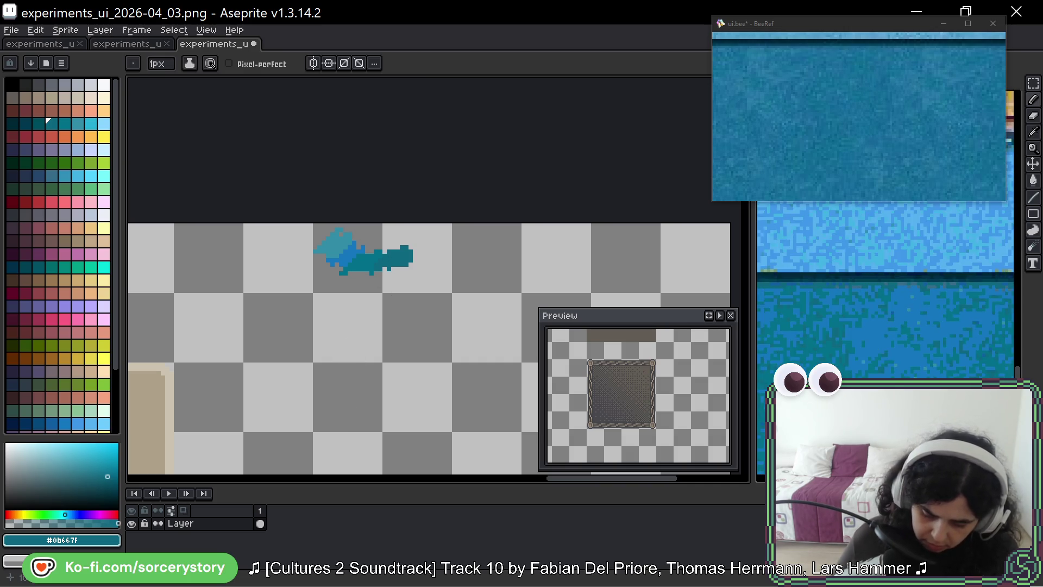
scroll(941, 363, up, 3)
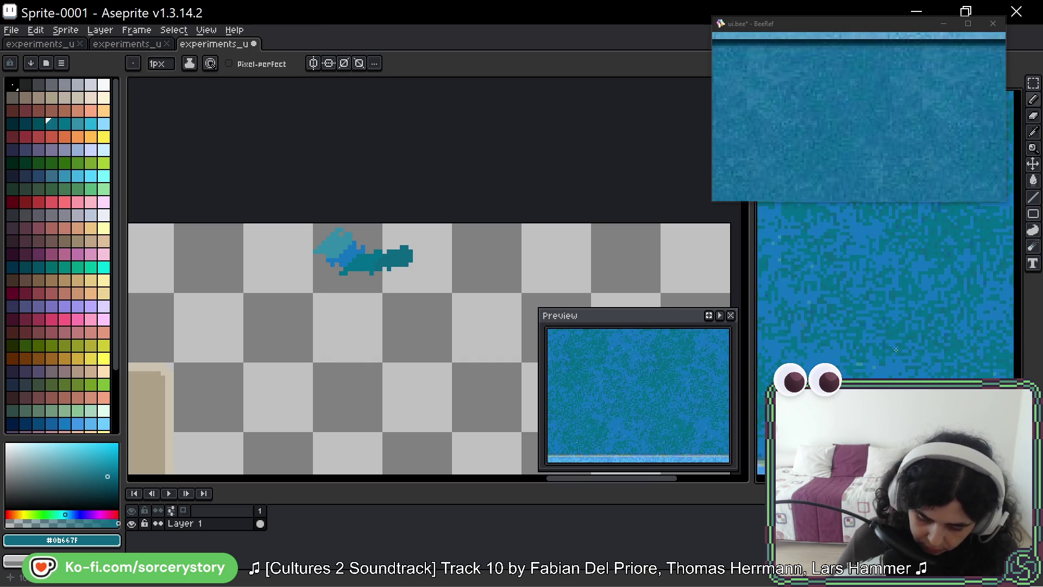
mouse_move(866, 218)
mouse_down()
mouse_move(870, 320)
mouse_move(872, 282)
mouse_up()
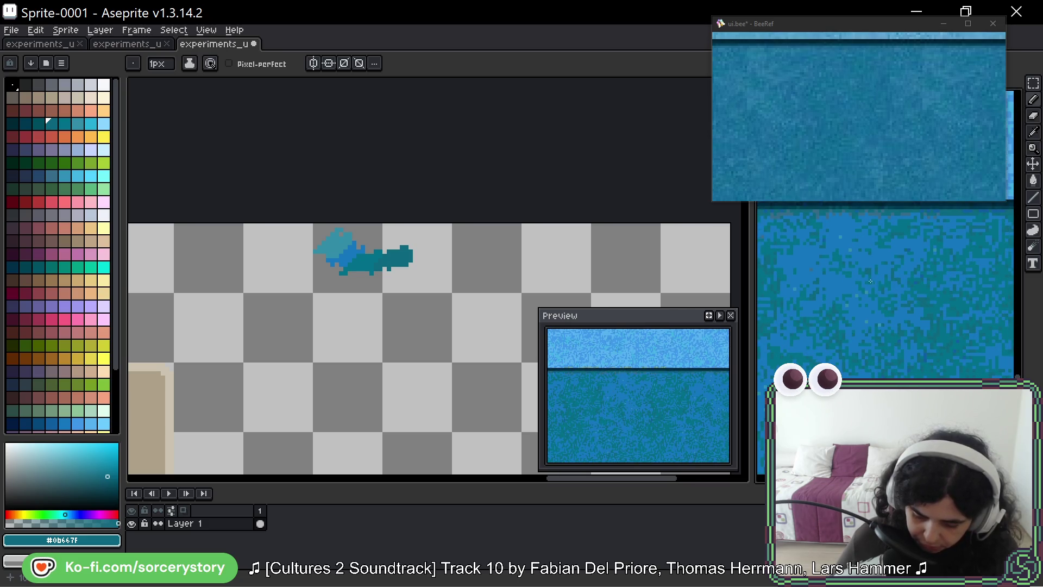
mouse_move(426, 347)
mouse_down()
mouse_move(425, 250)
mouse_move(411, 197)
mouse_up()
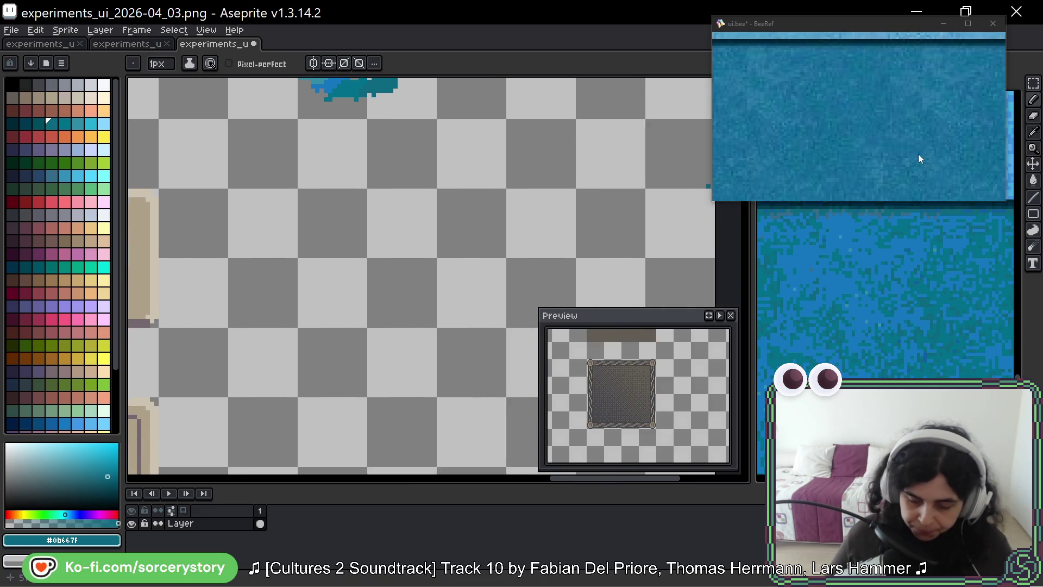
Marquee-select a large square area below the blue-teal patch.
key(m)
drag(286, 127, 328, 158)
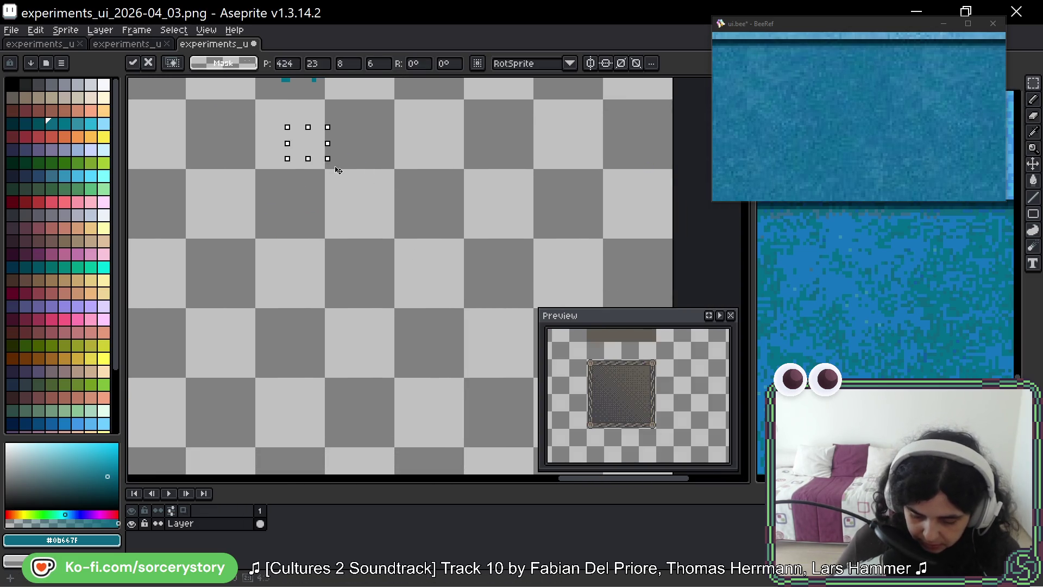
mouse_move(270, 119)
mouse_down()
mouse_move(504, 325)
mouse_move(537, 401)
mouse_move(389, 303)
mouse_move(309, 319)
mouse_up()
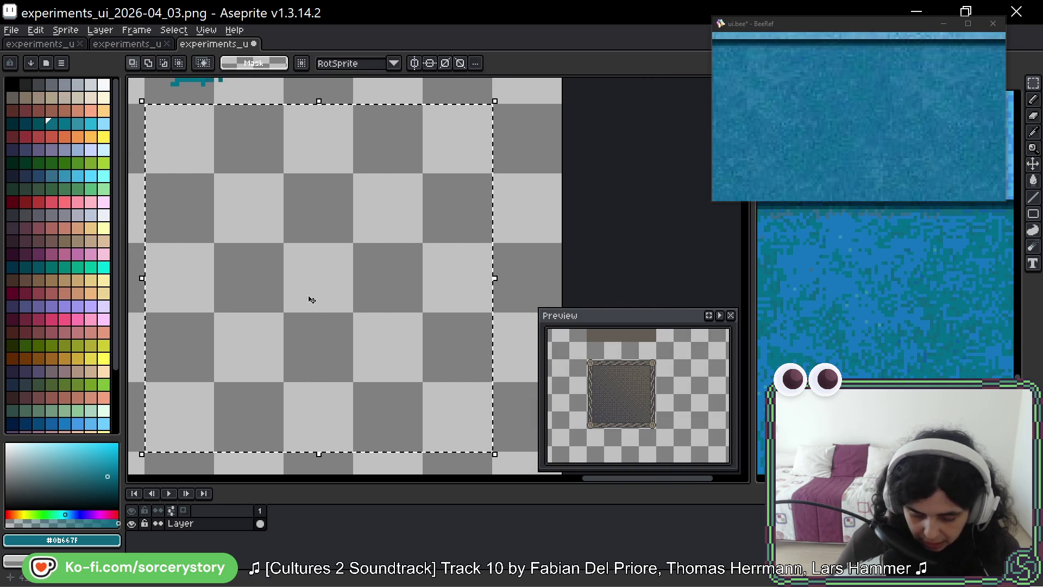
Move the Preview window further right and shift the canvas view slightly.
drag(538, 349, 597, 348)
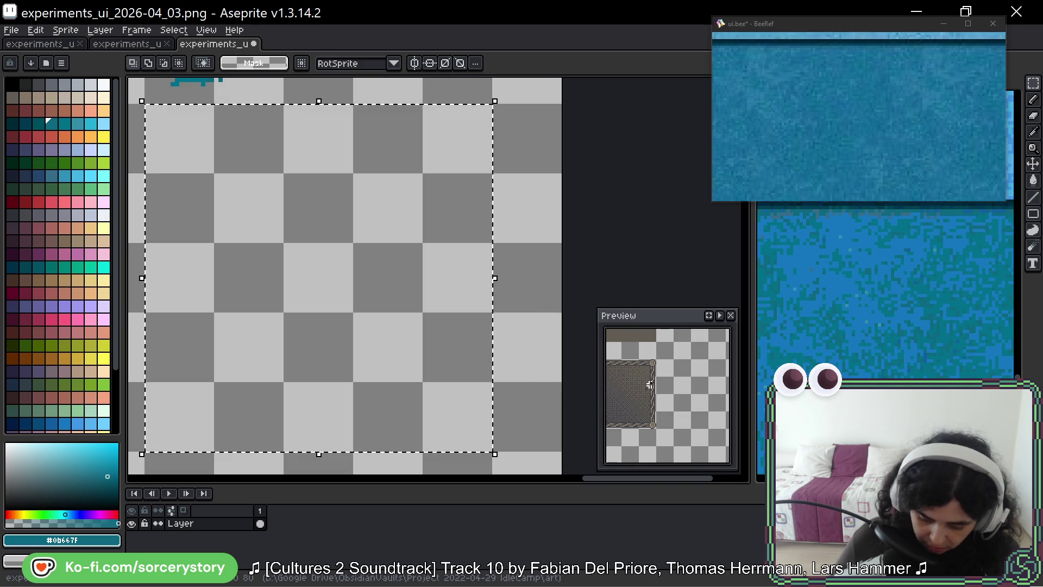
drag(647, 379, 688, 382)
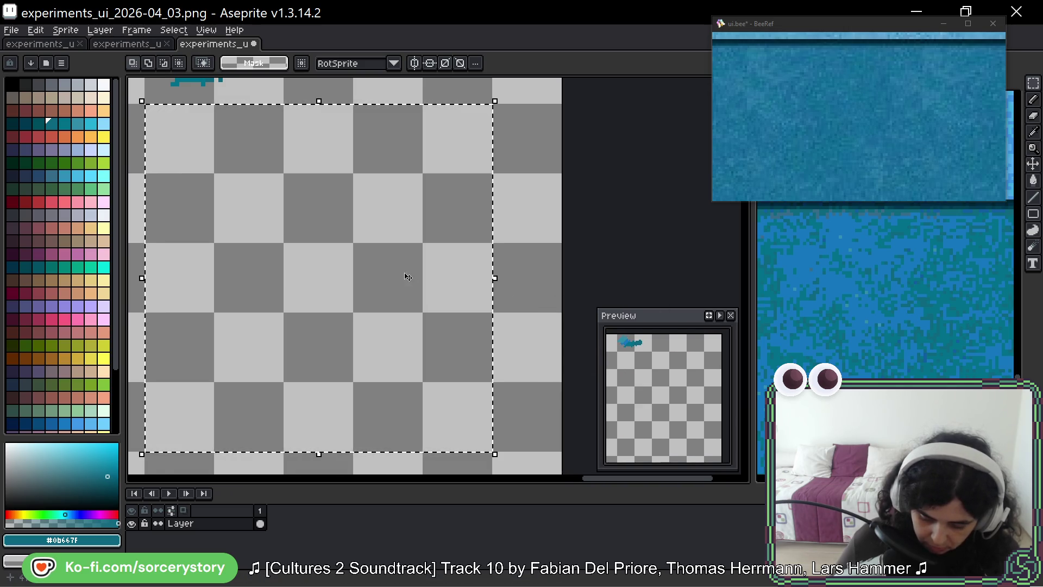
drag(408, 275, 434, 249)
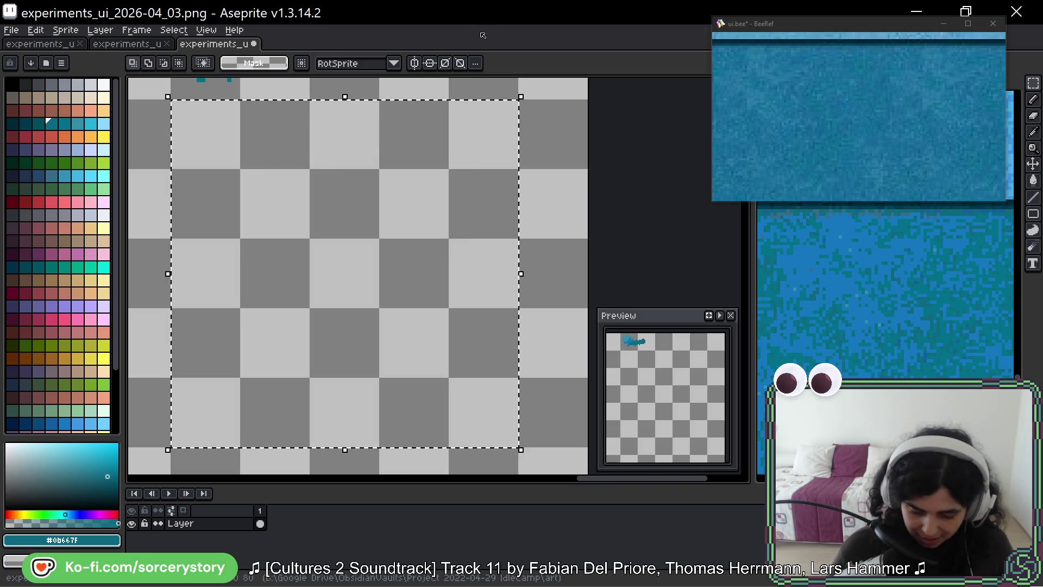
Pan the experiments canvas so the blue-teal patch sits just above the square selection.
key(space)
drag(446, 136, 457, 131)
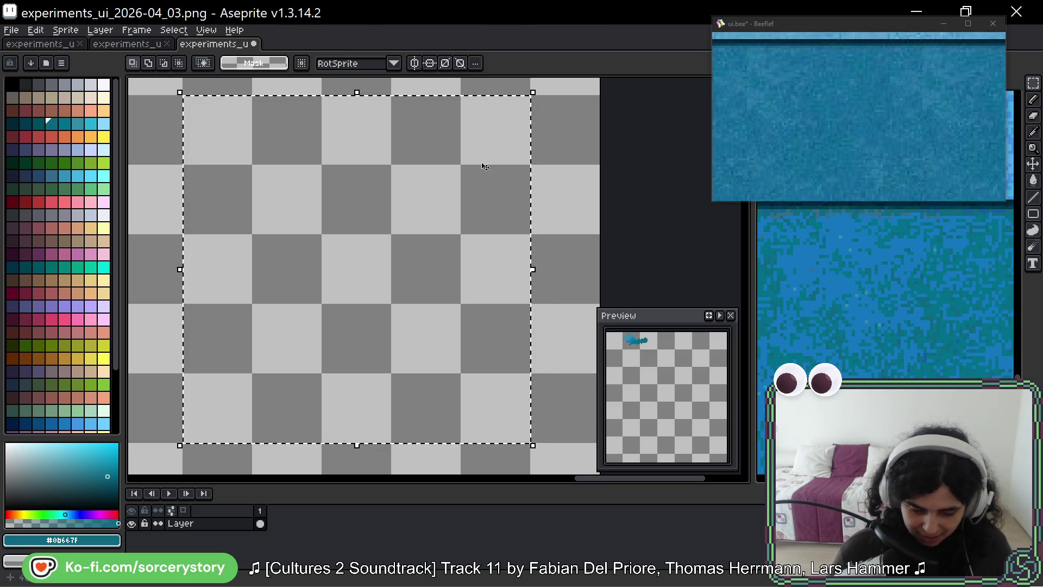
key(space)
drag(503, 171, 487, 174)
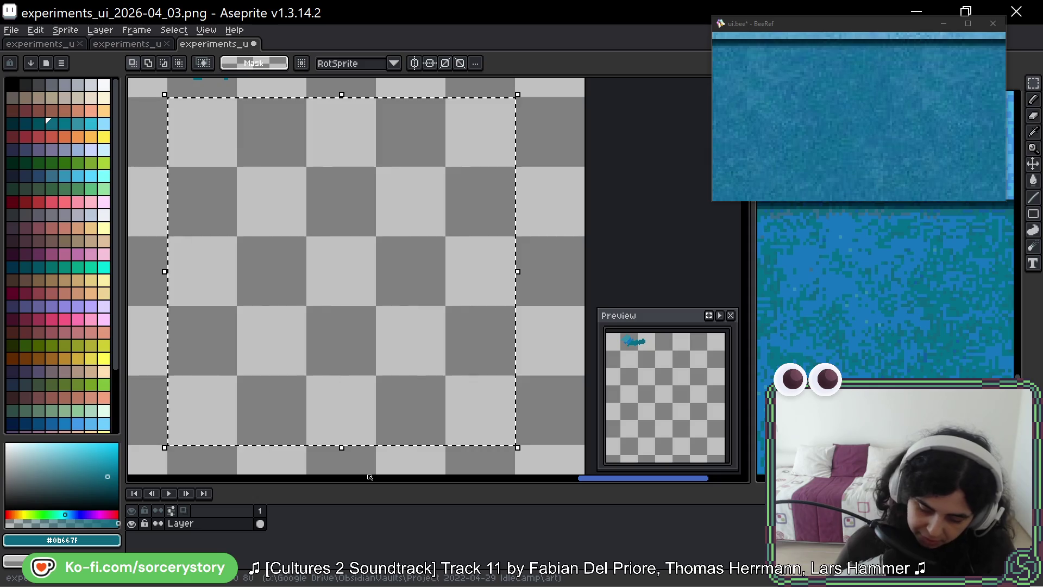
key(ctrl+alt+n)
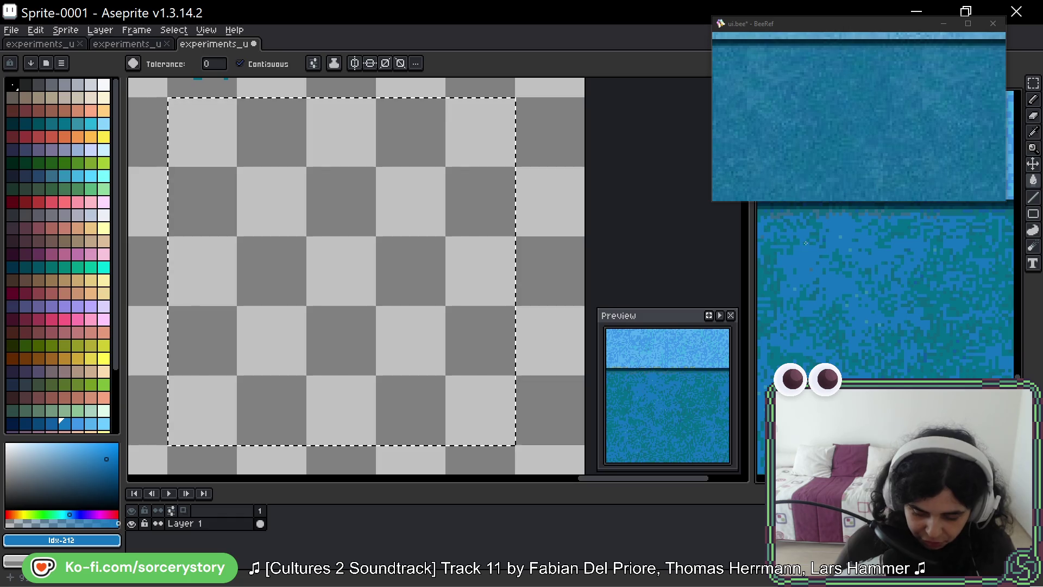
key(ctrl+w)
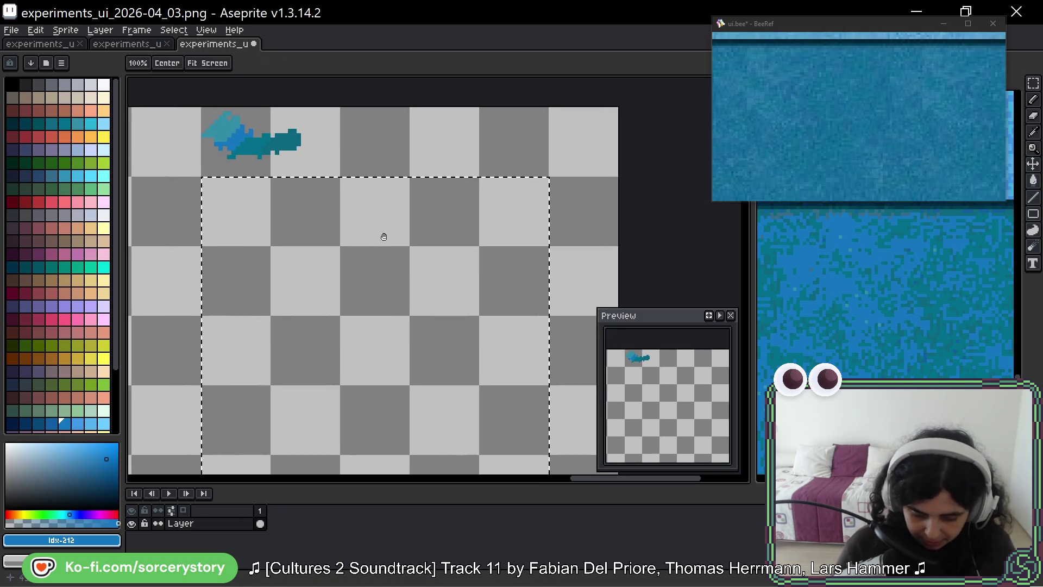
Sample light teal #328ca7, try filling the deselected canvas with it, then undo.
alt+click(236, 142)
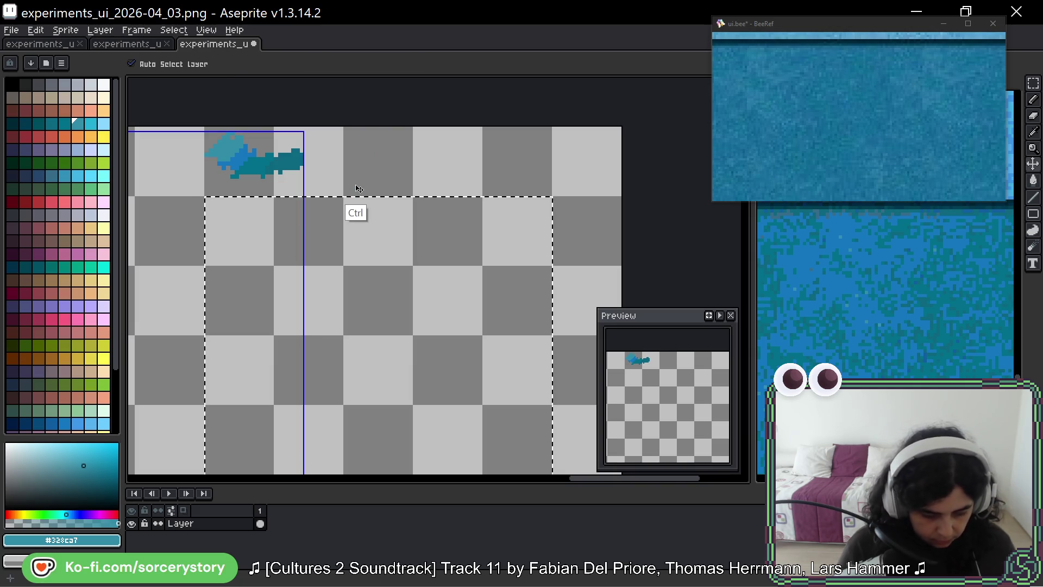
key(ctrl+d)
click(366, 151)
key(ctrl+z)
Paint lighter cyan pixels over the upper-left of the right teal blob.
key(b)
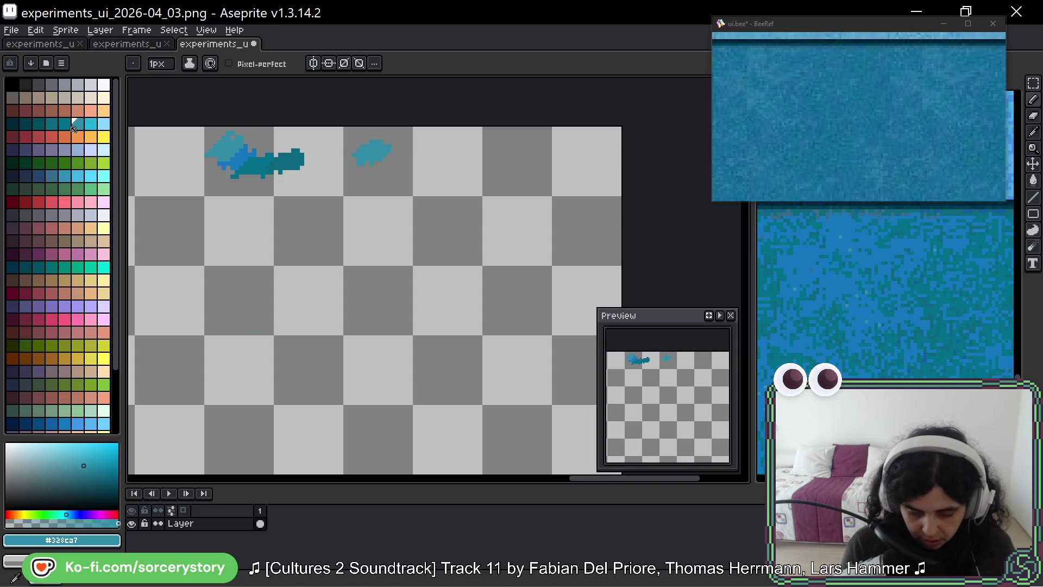
alt+click(265, 161)
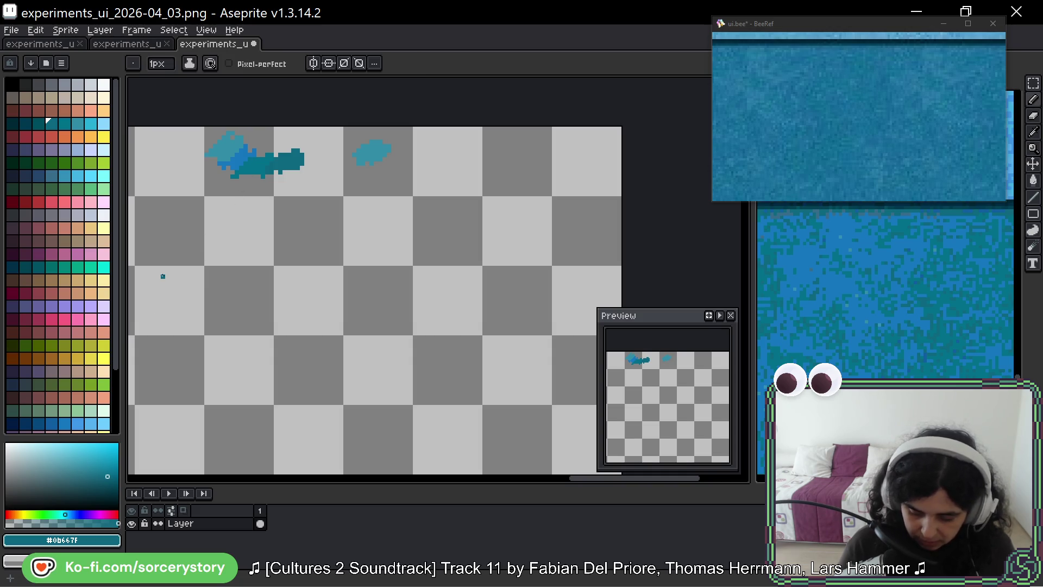
alt+click(370, 163)
click(91, 124)
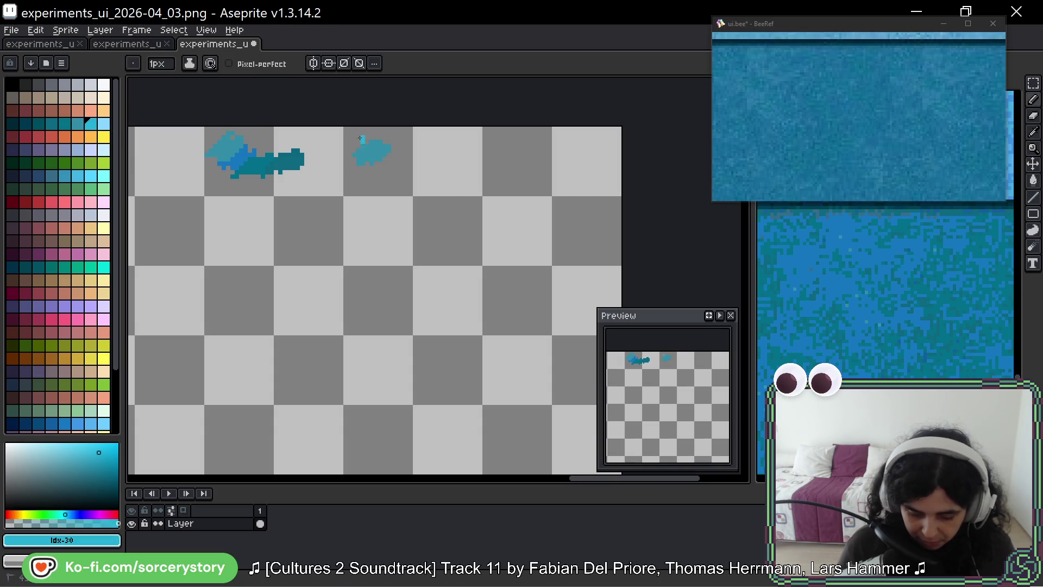
drag(351, 139, 369, 148)
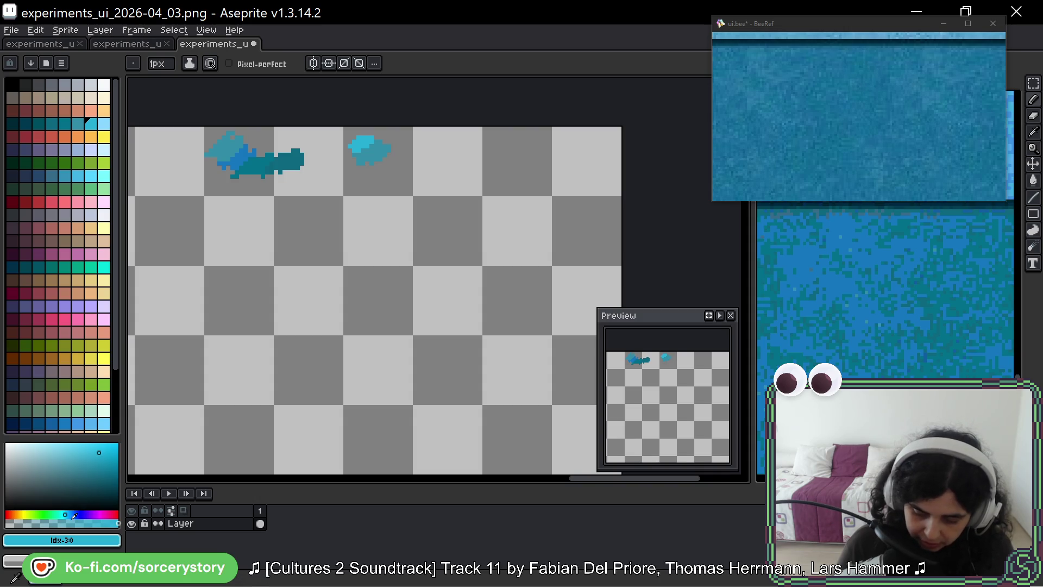
scroll(870, 308, up, 5)
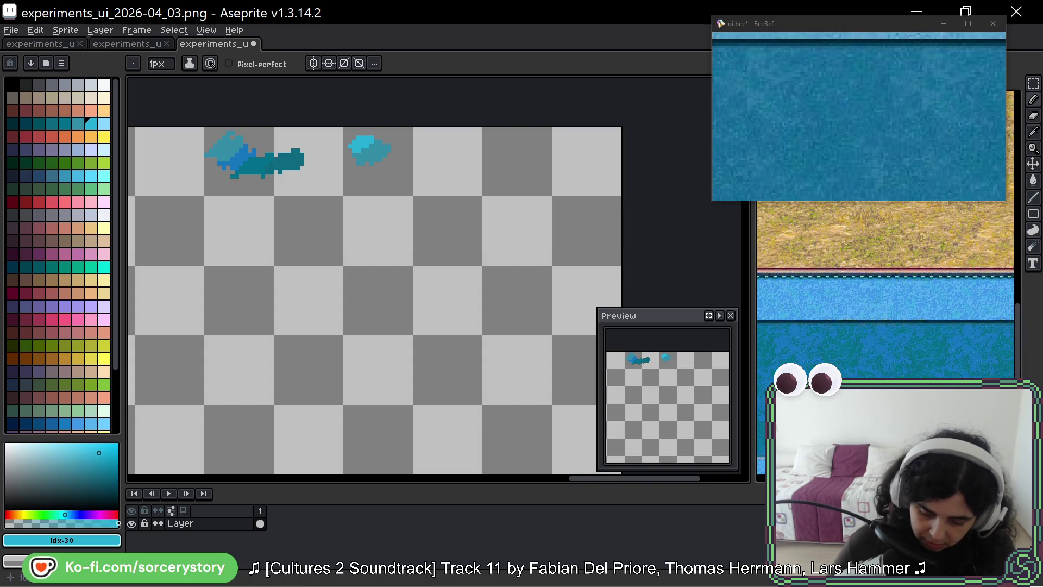
Switch to Sprite-0001 and marquee-select a rectangle over its dark water band.
click(870, 308)
key(m)
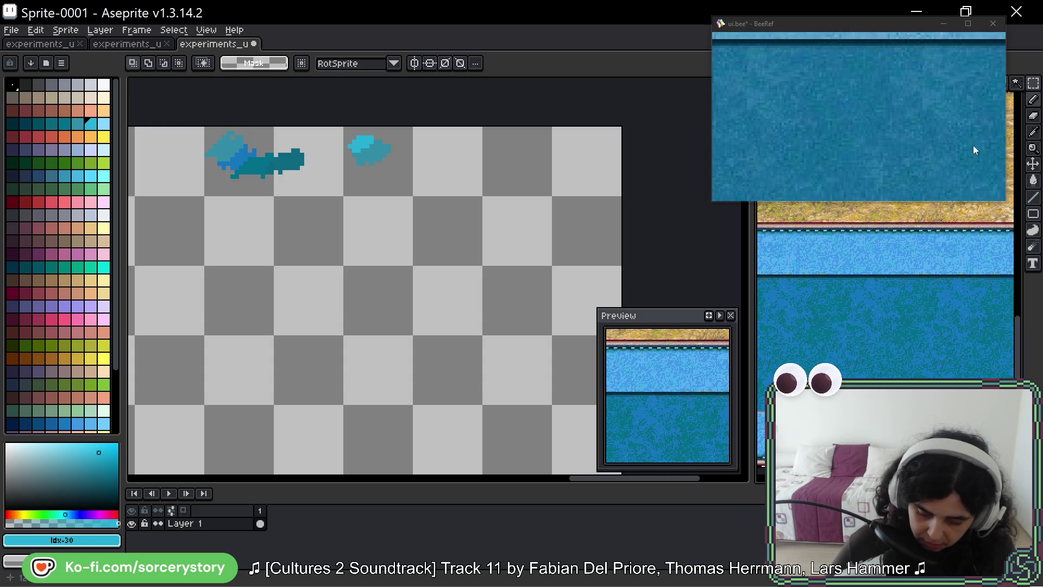
drag(844, 271, 981, 424)
scroll(918, 307, up, 3)
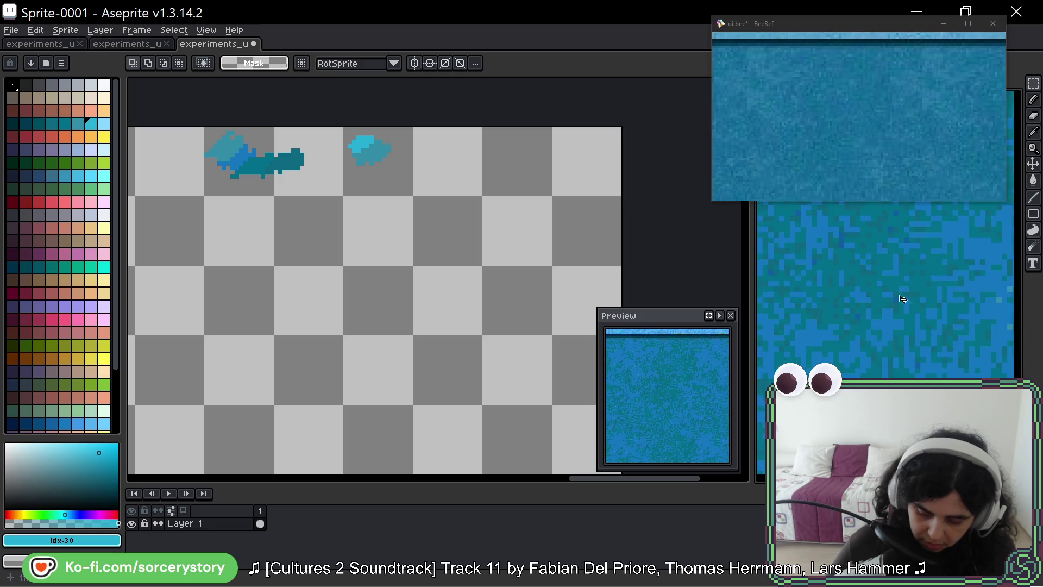
scroll(917, 307, up, 2)
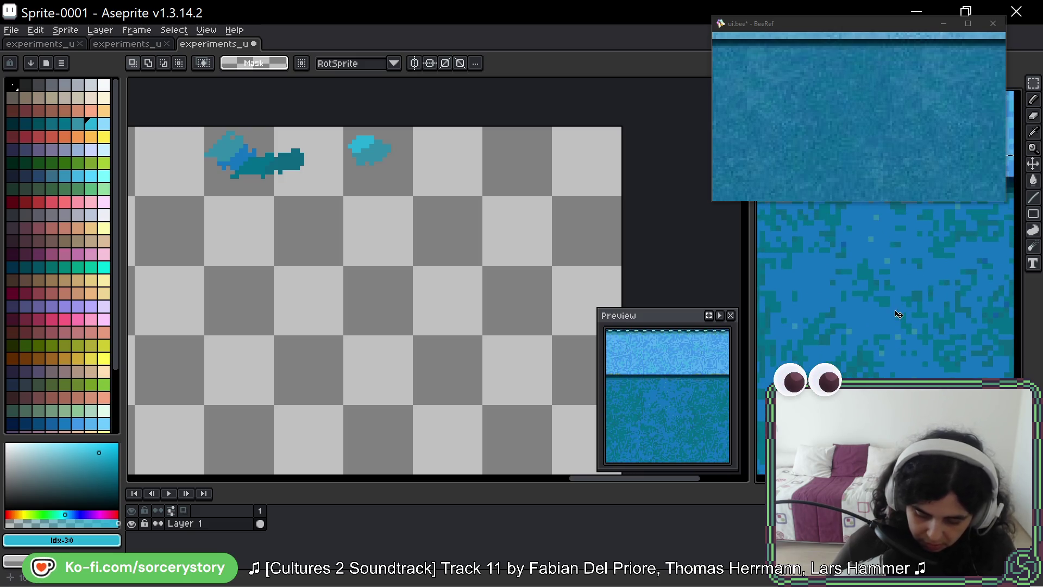
key(g)
scroll(896, 288, up, 1)
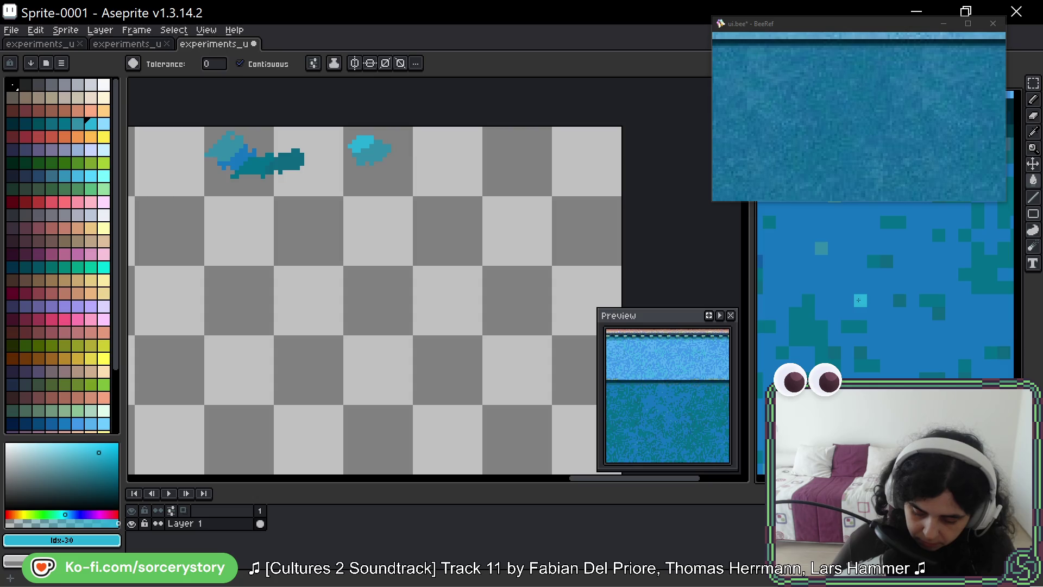
Sample a water pixel, turn Contiguous off, and fill the patch's blue pixels with teal shades.
alt+click(823, 248)
key(bracketright)
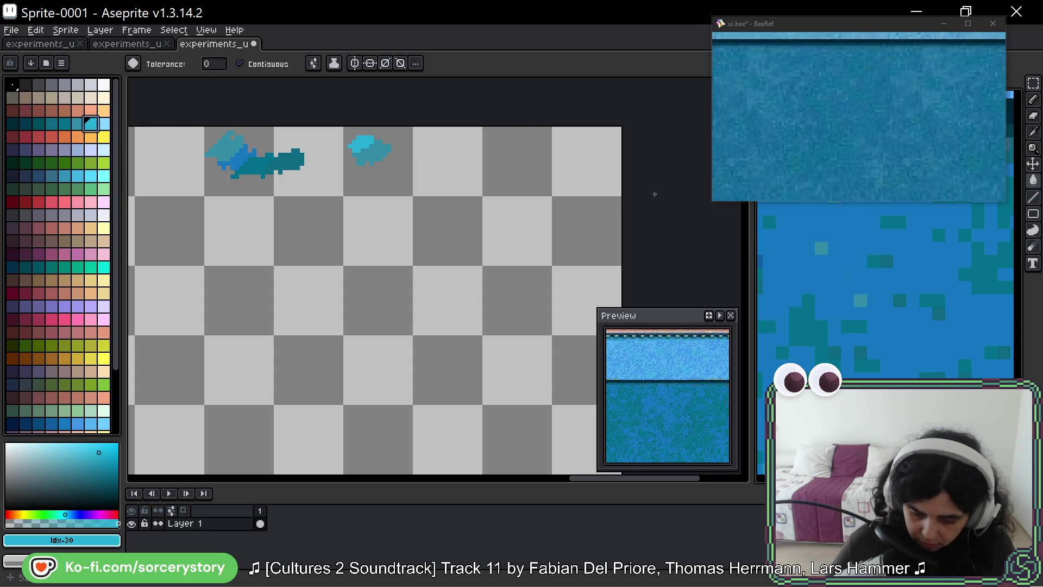
click(240, 64)
click(820, 249)
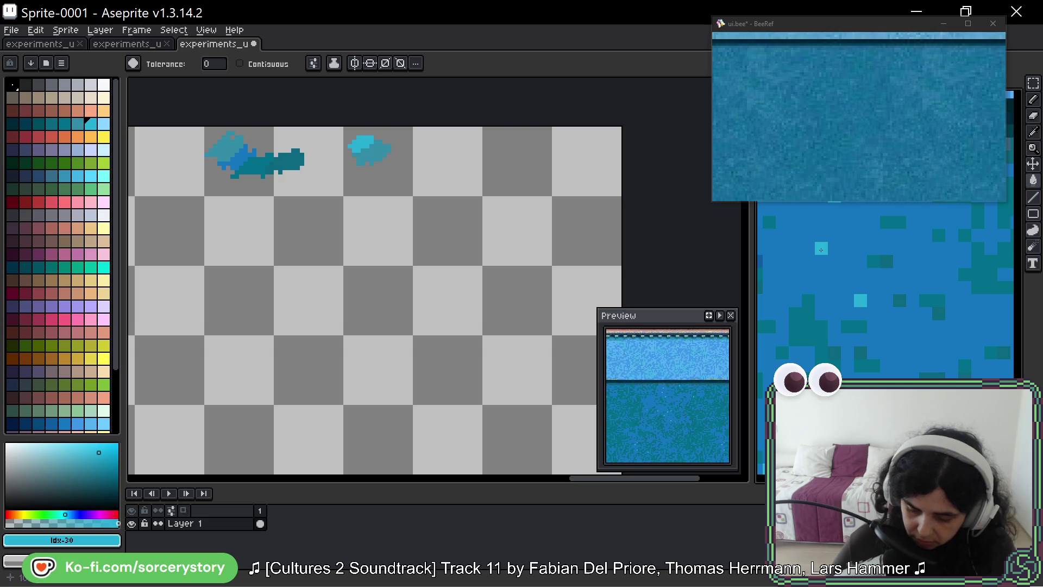
key(bracketleft)
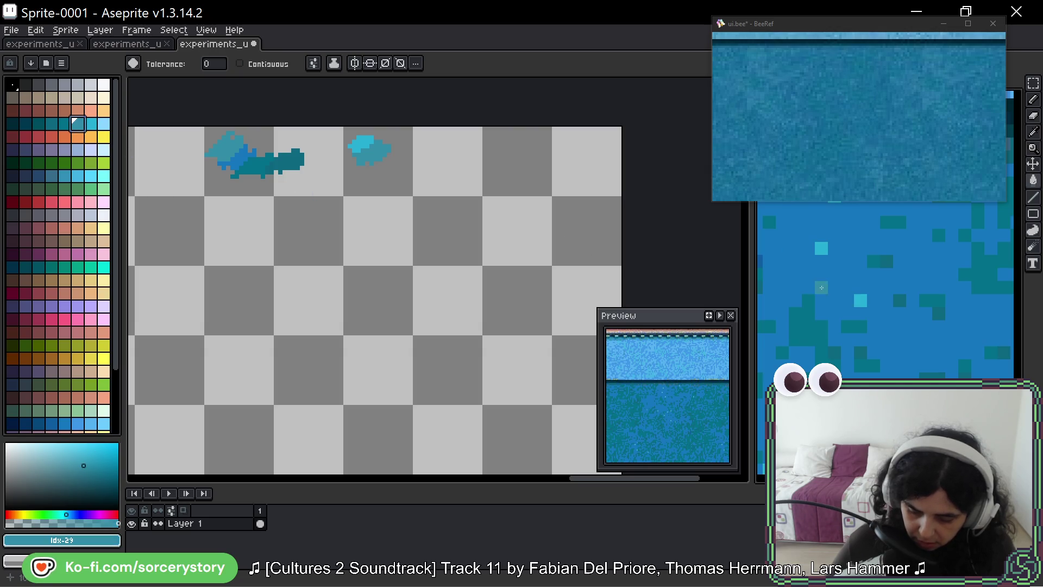
click(835, 312)
scroll(835, 311, down, 4)
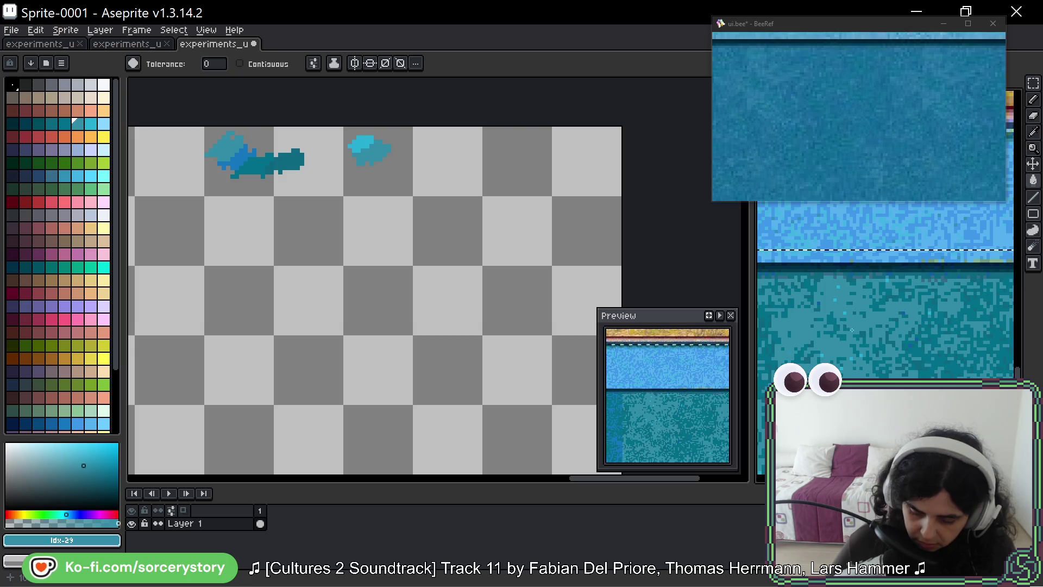
scroll(870, 353, up, 3)
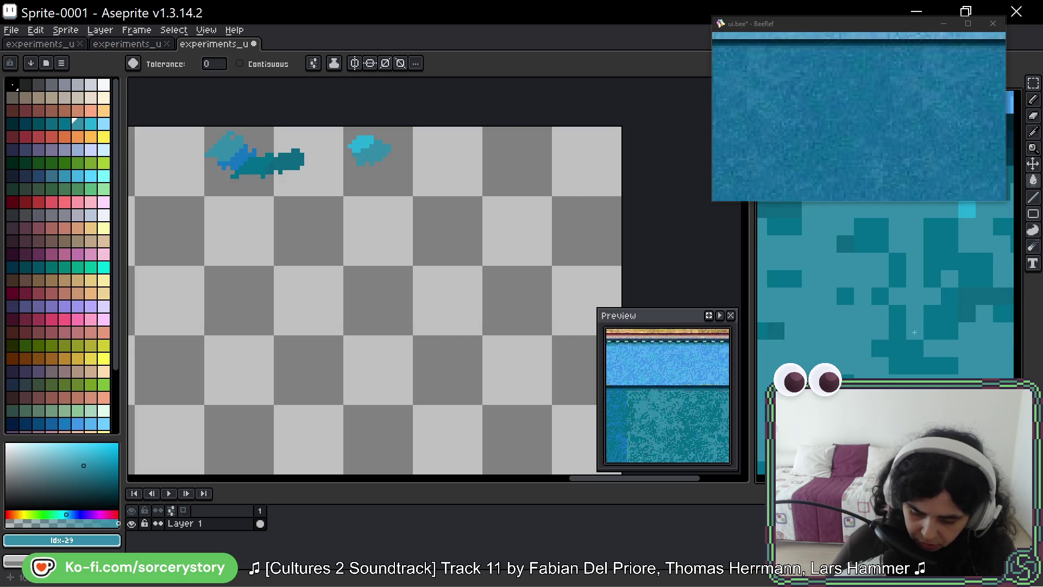
Sample a teal shade from the water, return to the Paint Bucket, and deselect.
key(i)
click(906, 333)
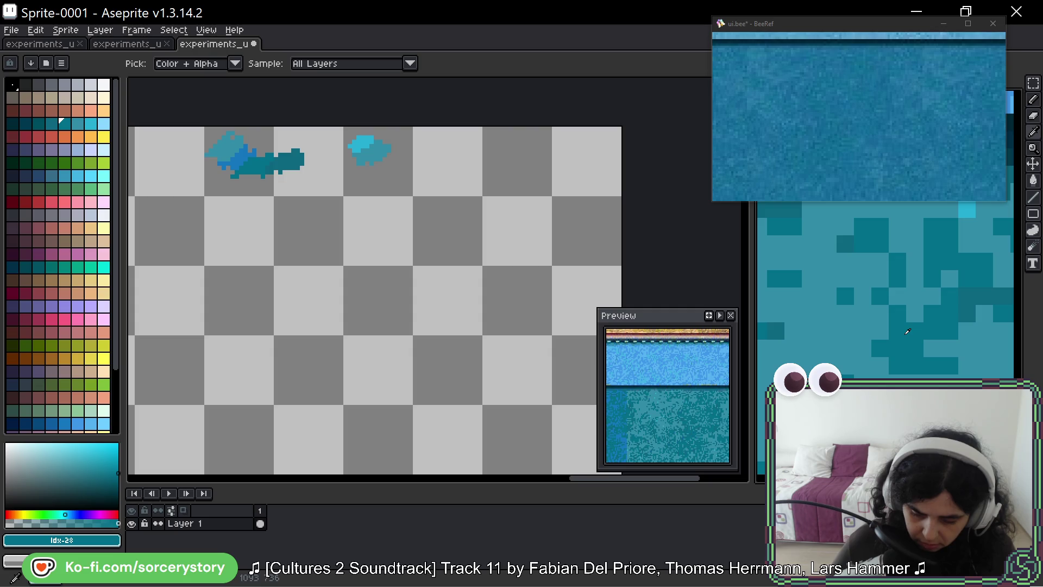
key(g)
scroll(967, 309, down, 3)
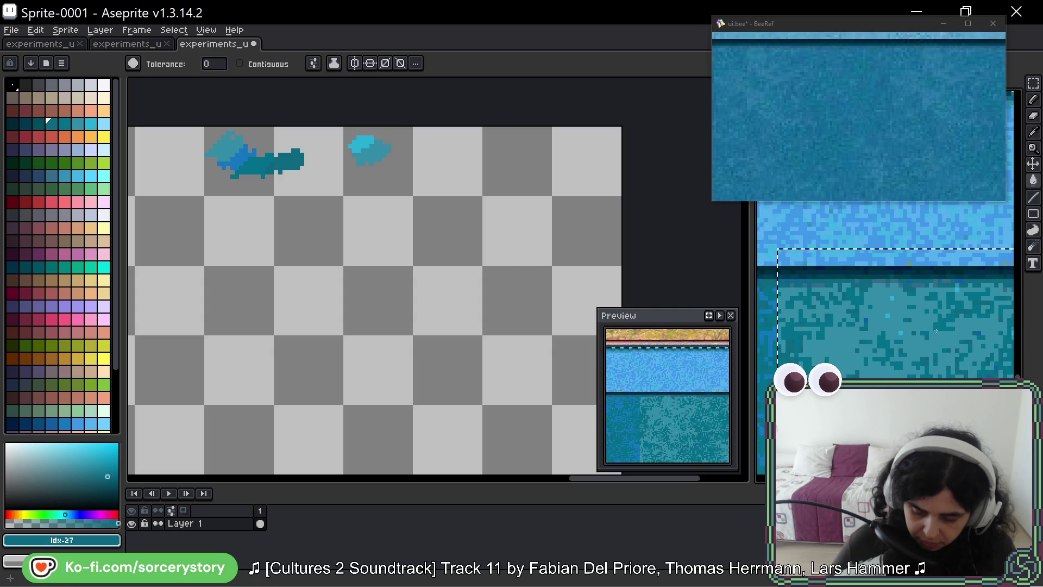
scroll(899, 281, down, 3)
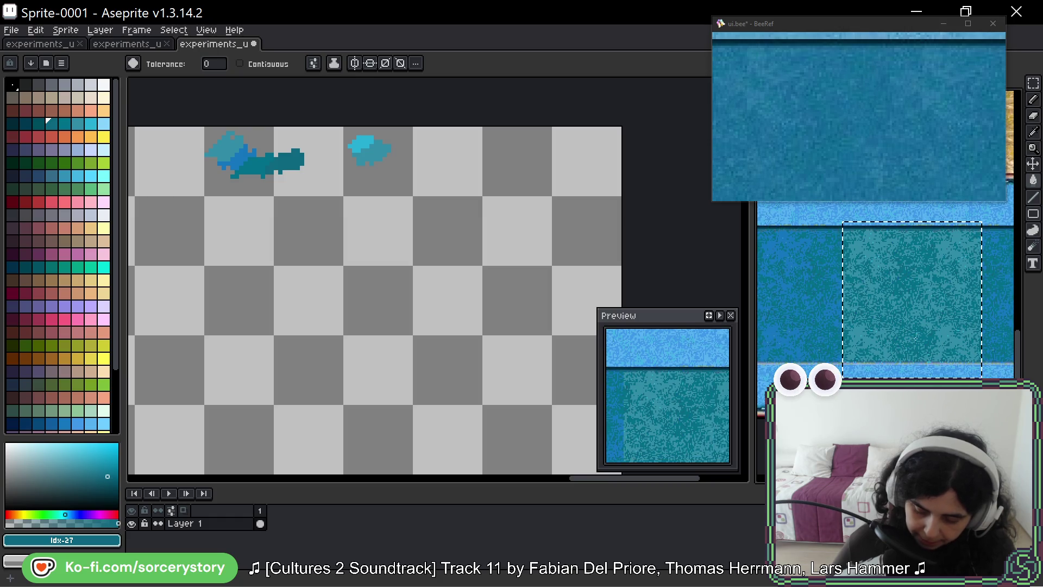
key(ctrl+d)
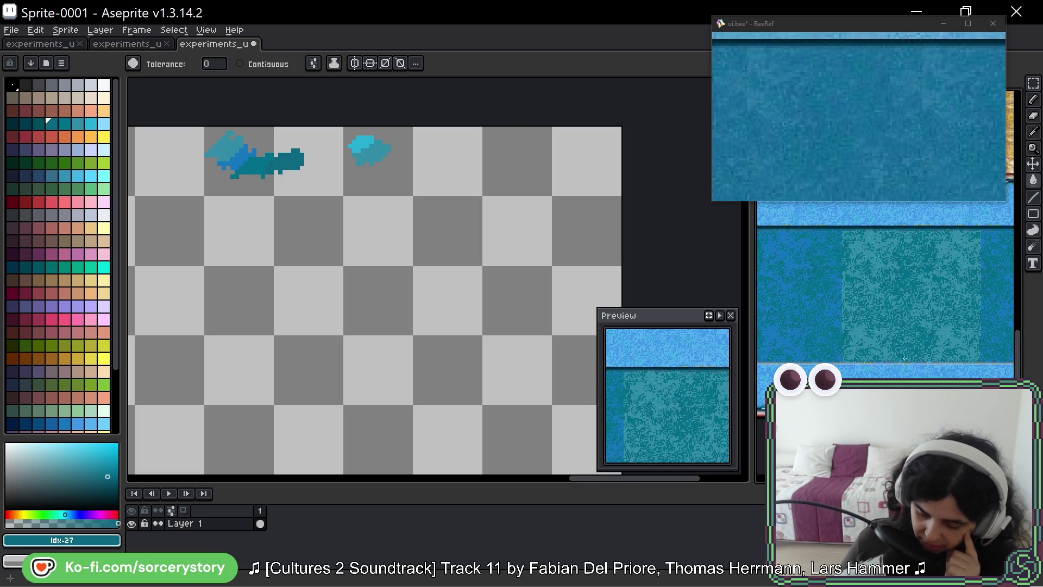
drag(891, 294, 875, 292)
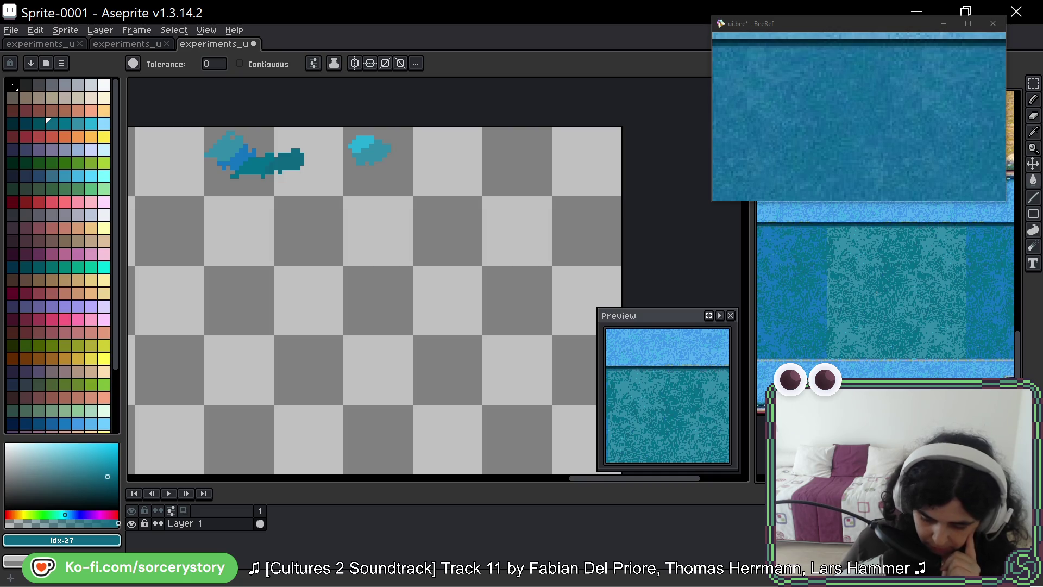
scroll(851, 313, up, 4)
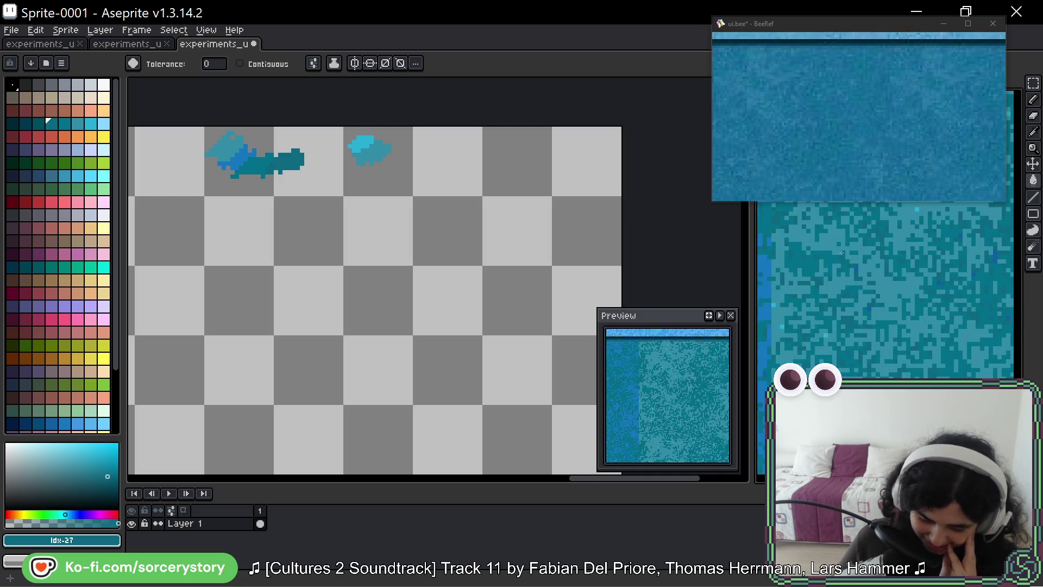
scroll(905, 284, down, 2)
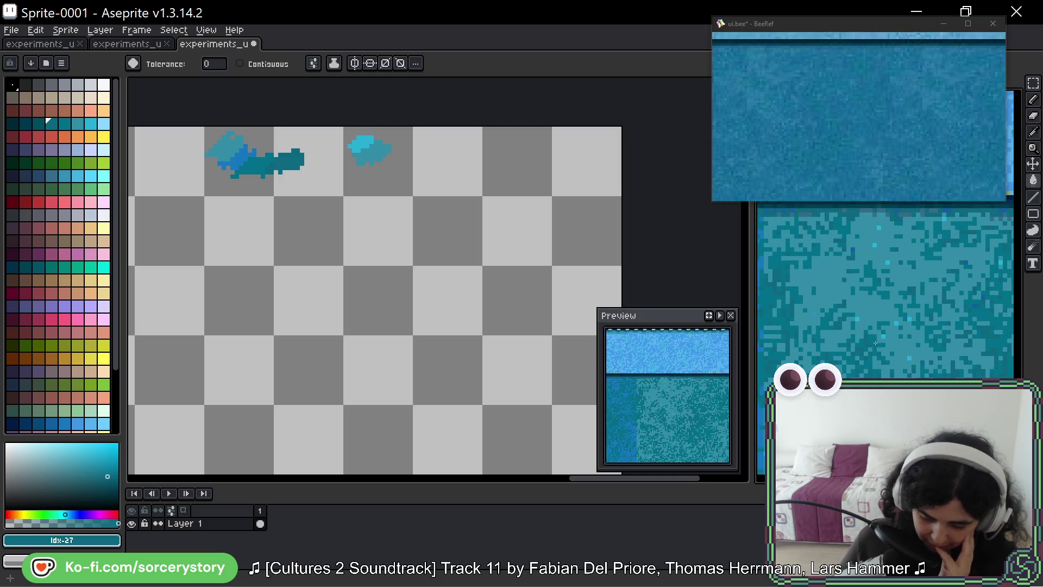
Pan to the lower dark water band and marquee-select a rectangle over it.
scroll(801, 343, down, 2)
drag(801, 343, 992, 320)
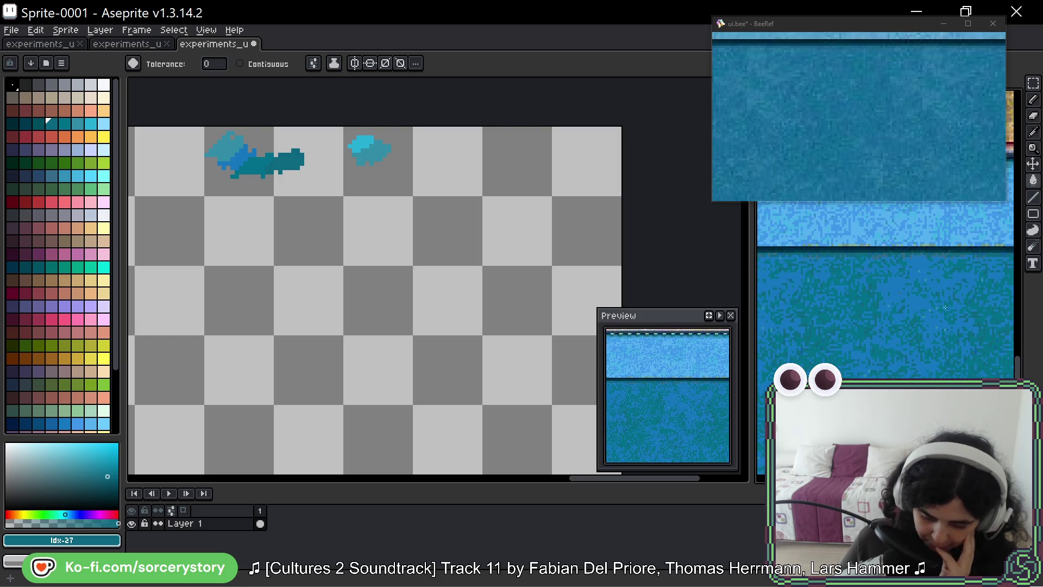
drag(936, 370, 922, 303)
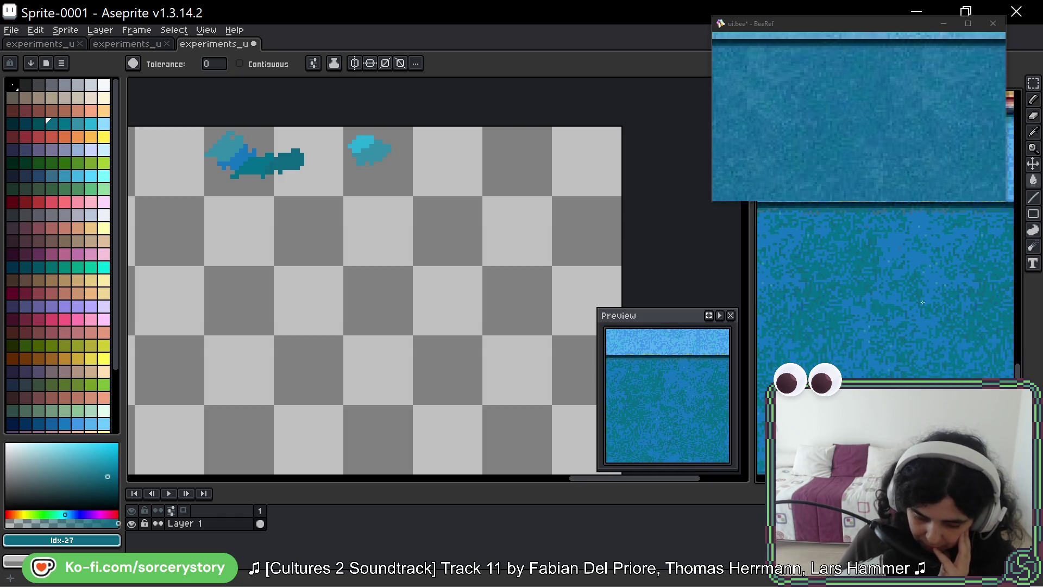
scroll(792, 295, down, 5)
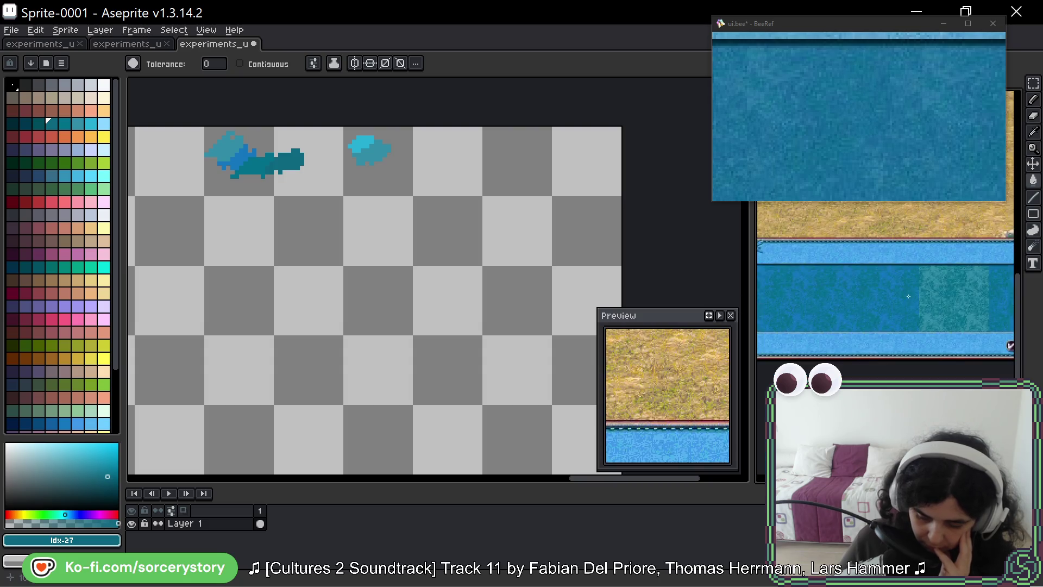
scroll(792, 295, left, 2)
key(m)
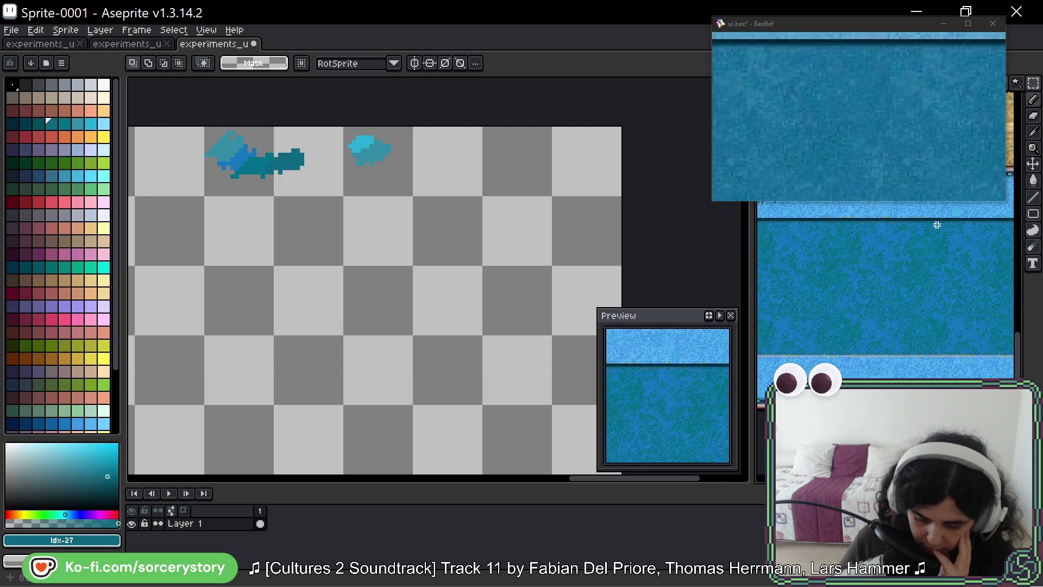
scroll(786, 229, up, 1)
mouse_move(788, 217)
mouse_down()
mouse_move(920, 360)
mouse_move(949, 414)
mouse_up()
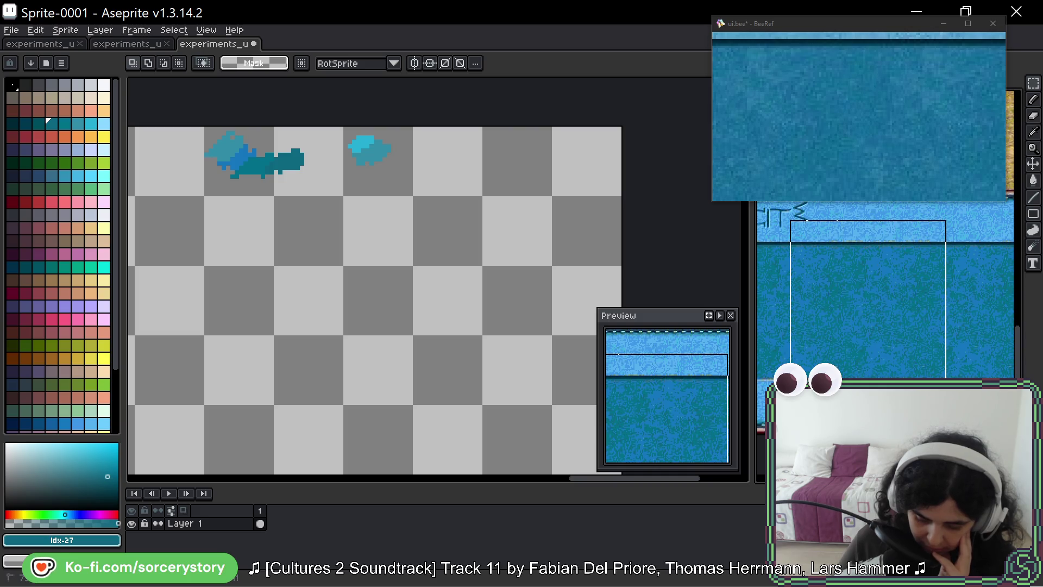
scroll(869, 304, up, 4)
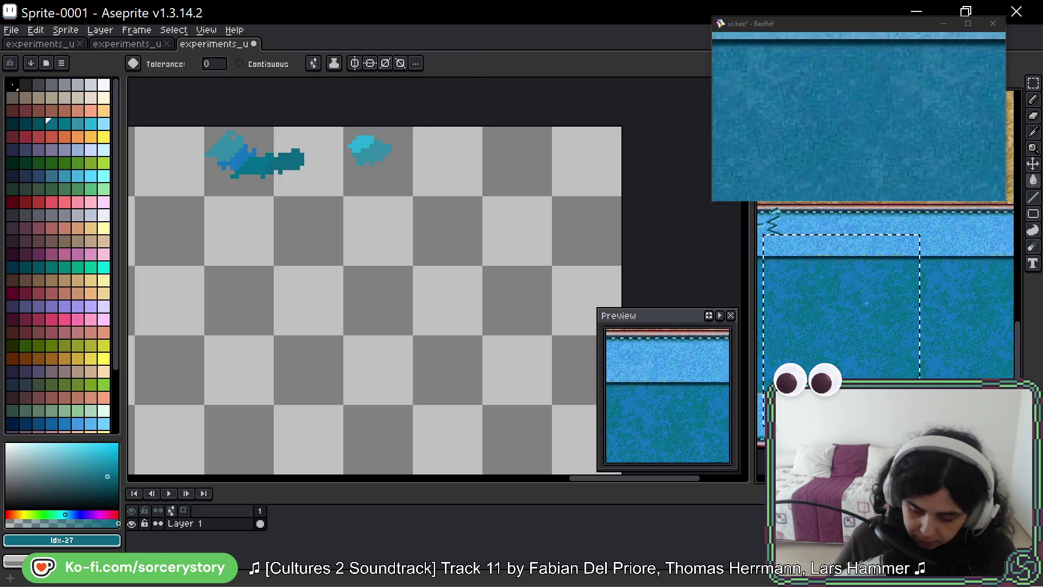
Refill the band's teal pixels with sampled lighter and darker blues, ending on Idx-210.
key(i)
click(830, 282)
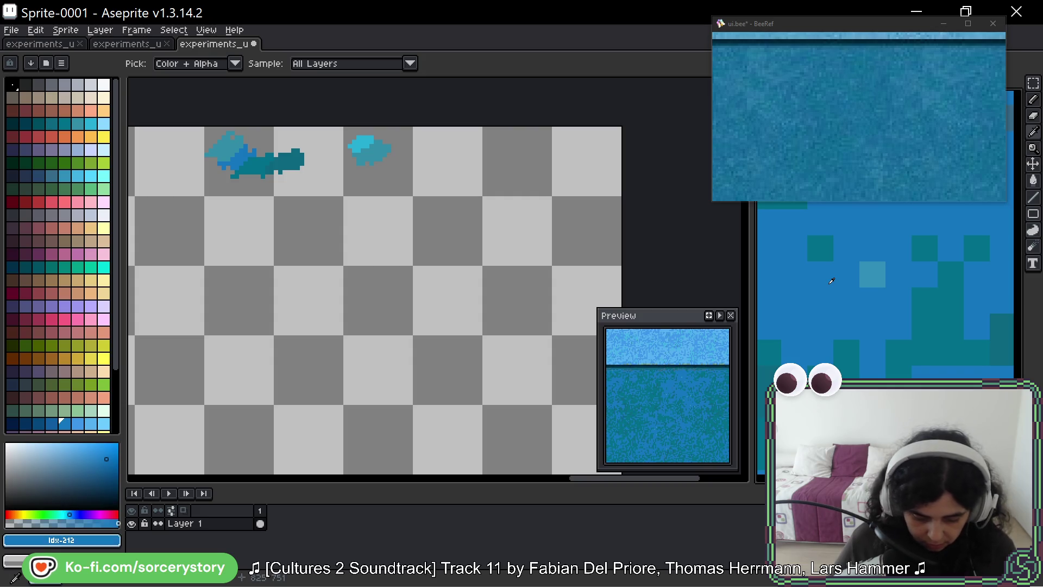
key(g)
key(])
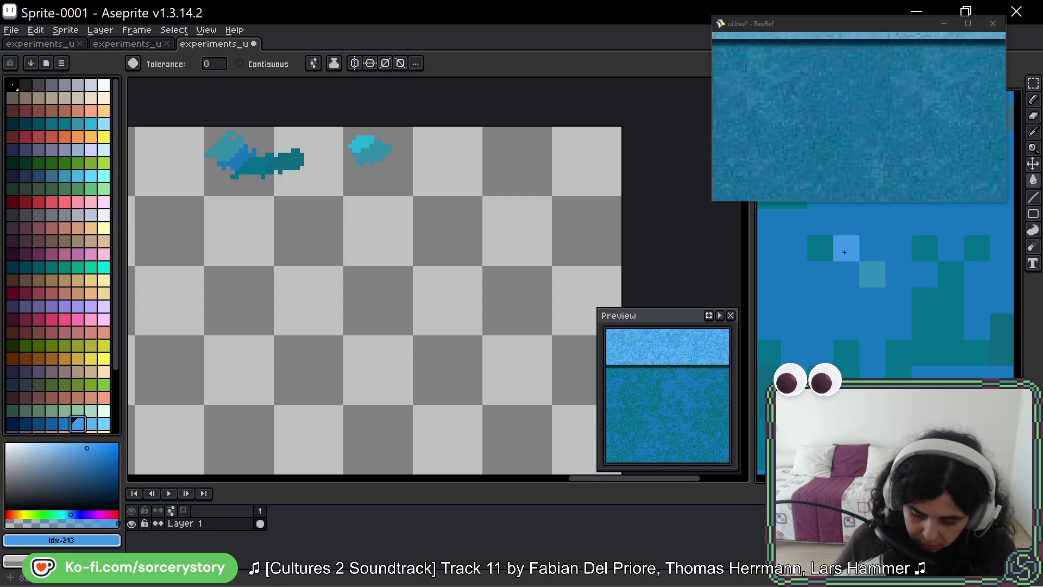
click(870, 271)
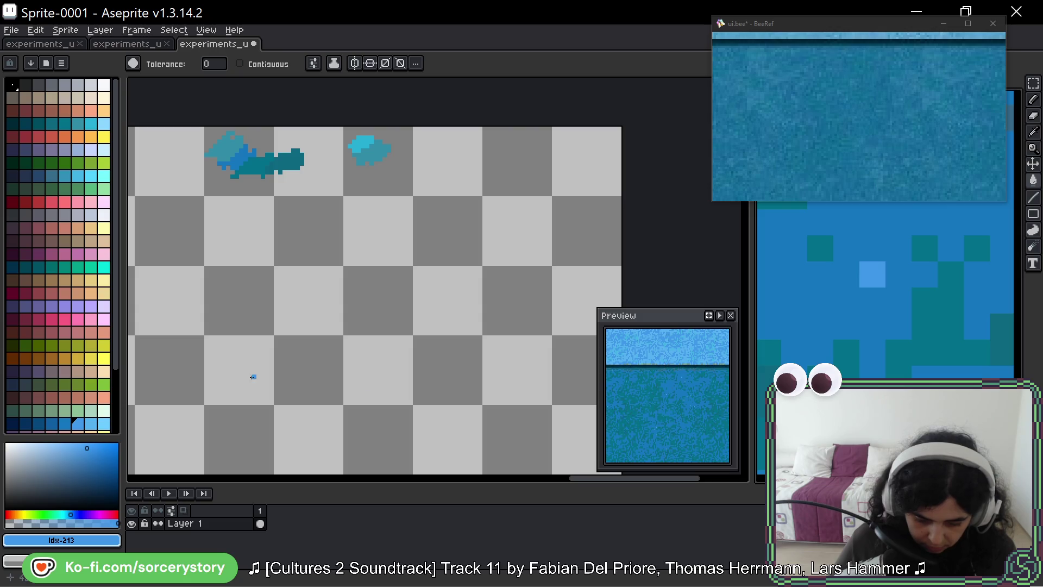
key([)
key([)
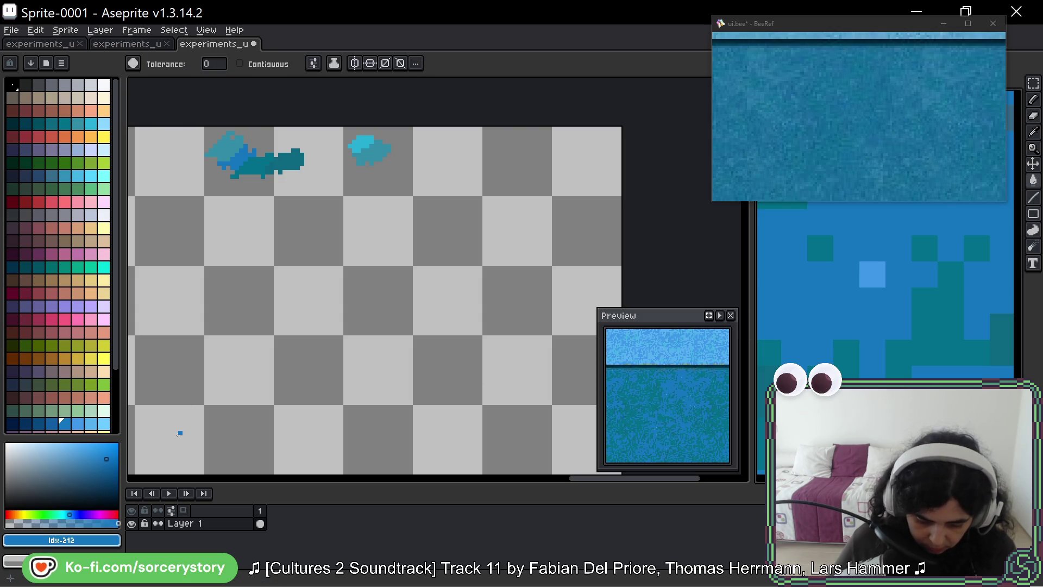
click(820, 325)
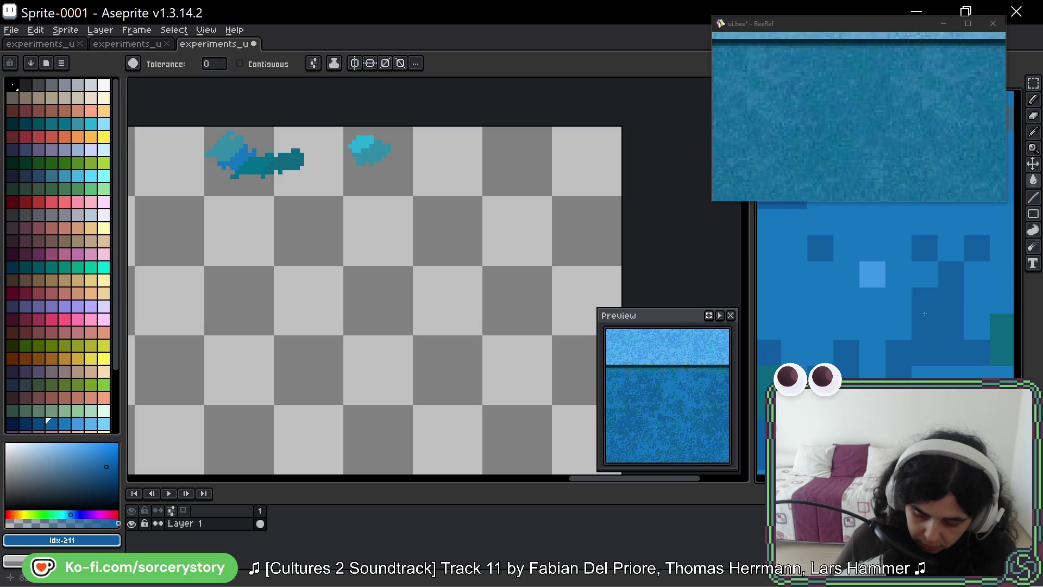
key(bracketleft)
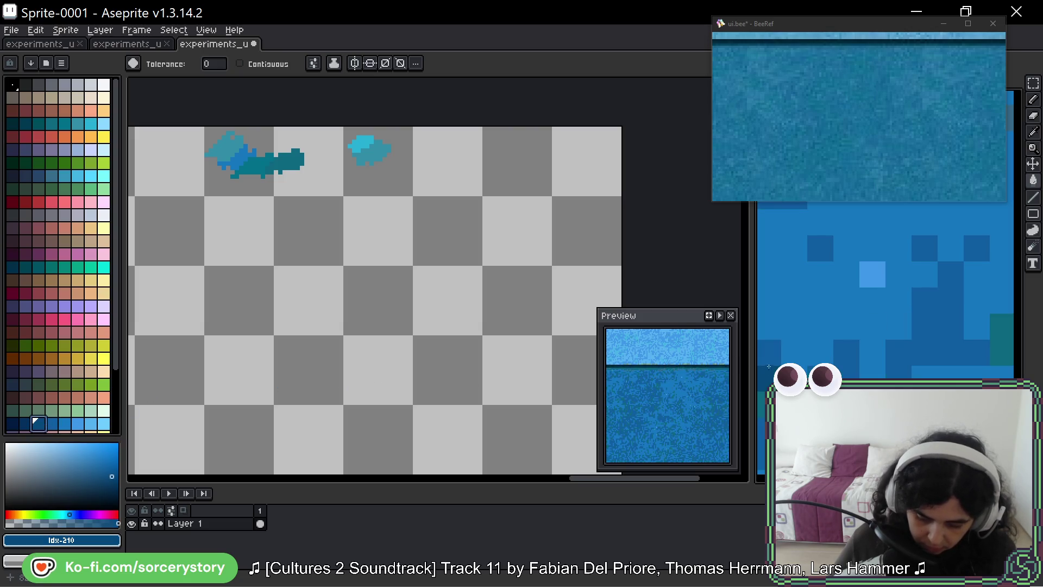
scroll(885, 287, down, 2)
Zoom out, pan to the LA CITÉ banner, and marquee-select the texture beneath it.
scroll(957, 351, down, 3)
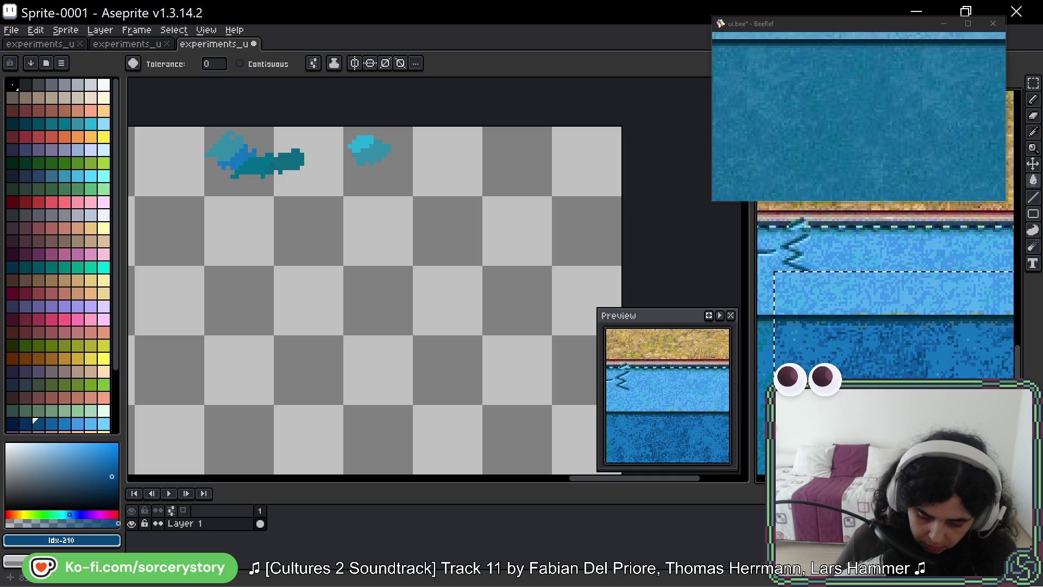
scroll(957, 351, down, 2)
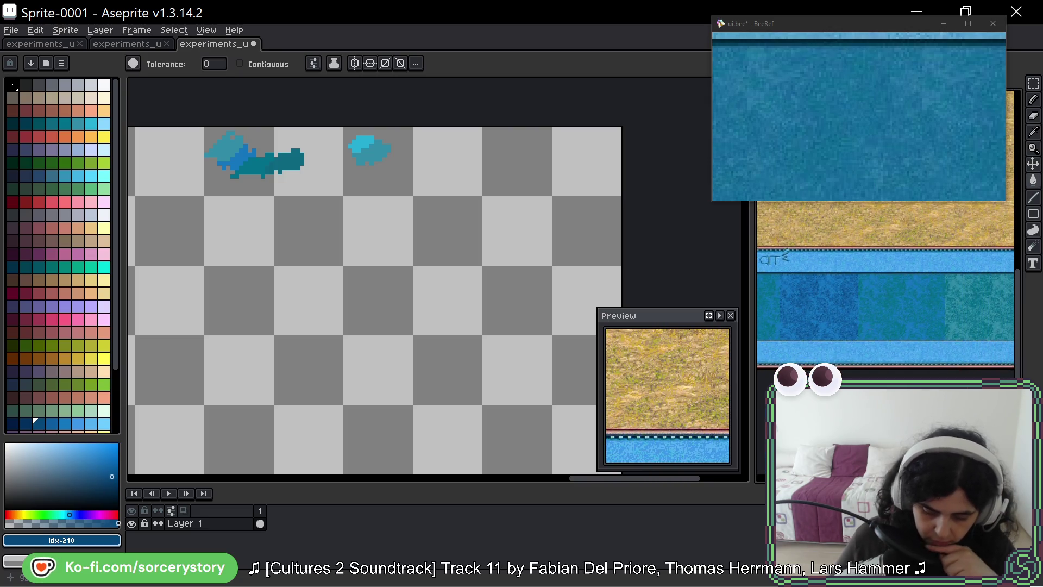
drag(871, 329, 912, 332)
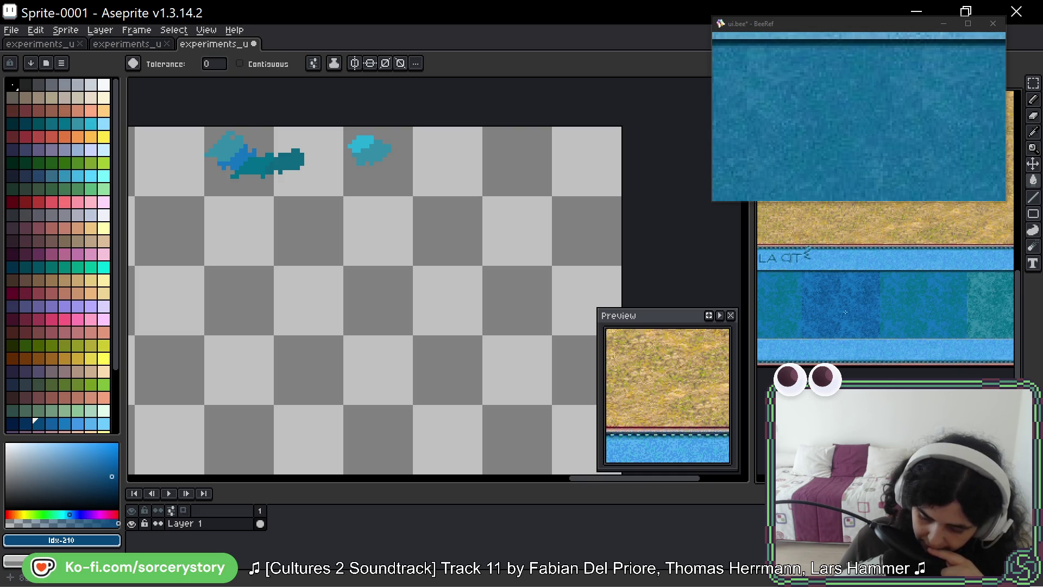
scroll(841, 293, up, 2)
mouse_move(840, 294)
mouse_down()
mouse_move(940, 311)
mouse_move(977, 283)
mouse_up()
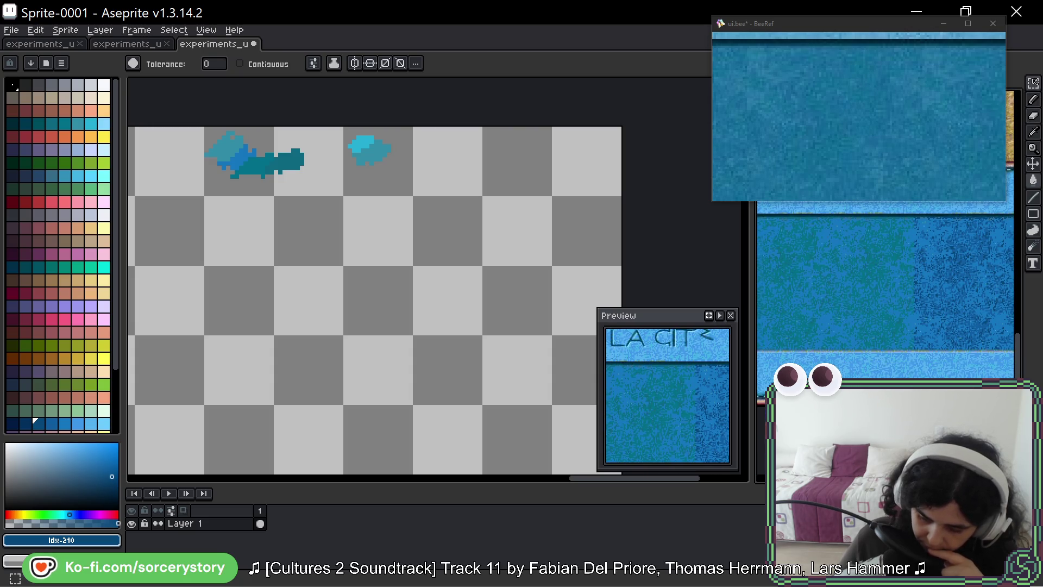
key(m)
mouse_move(912, 209)
mouse_down()
mouse_move(774, 349)
mouse_move(775, 365)
mouse_move(772, 353)
mouse_up()
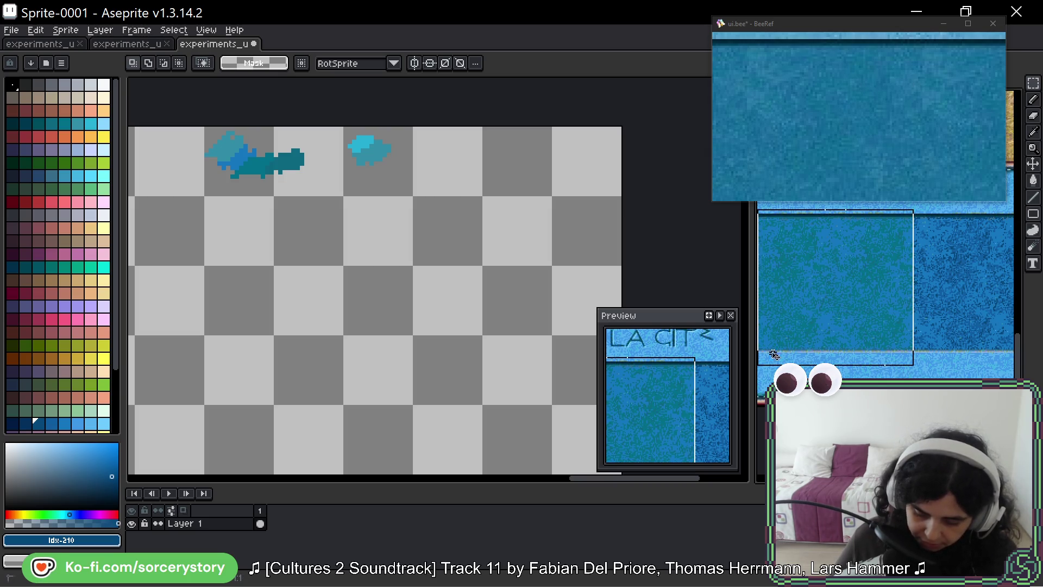
Fill several texture shades with a light blue swatch, undoing the last fill.
key(g)
scroll(925, 339, up, 4)
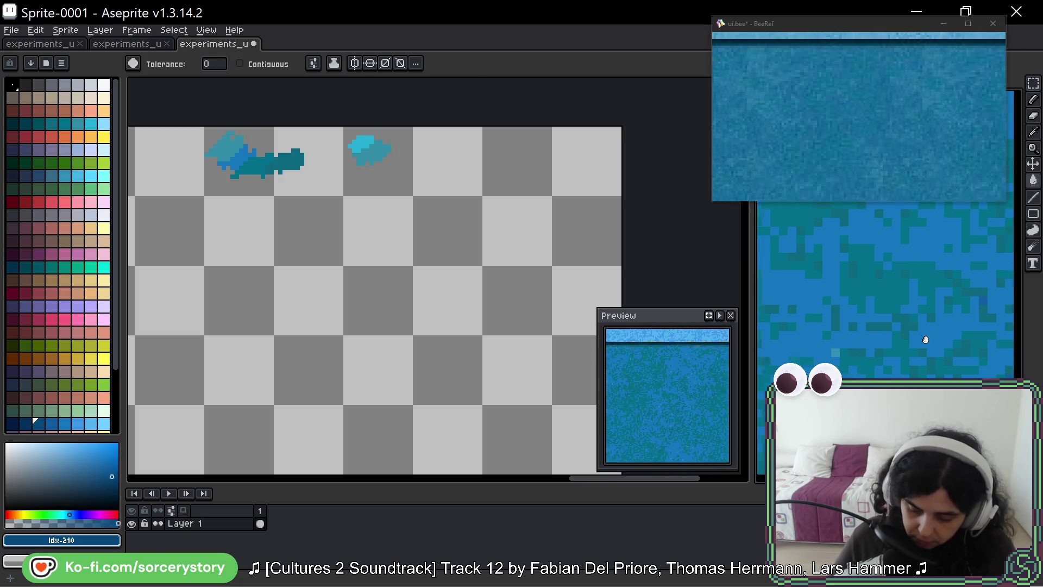
scroll(925, 340, up, 2)
alt+click(926, 340)
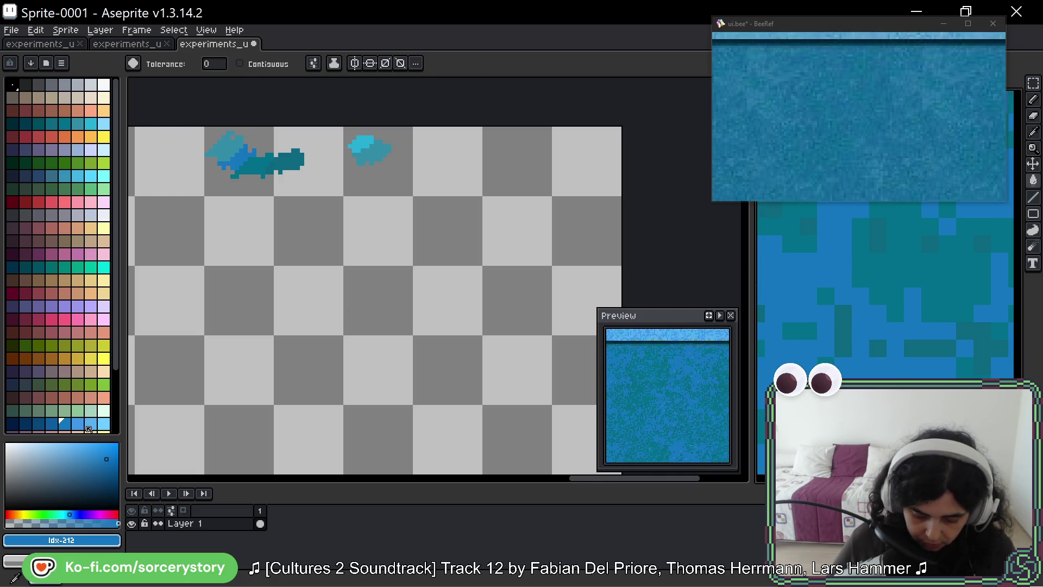
click(89, 429)
scroll(895, 354, up, 1)
click(895, 356)
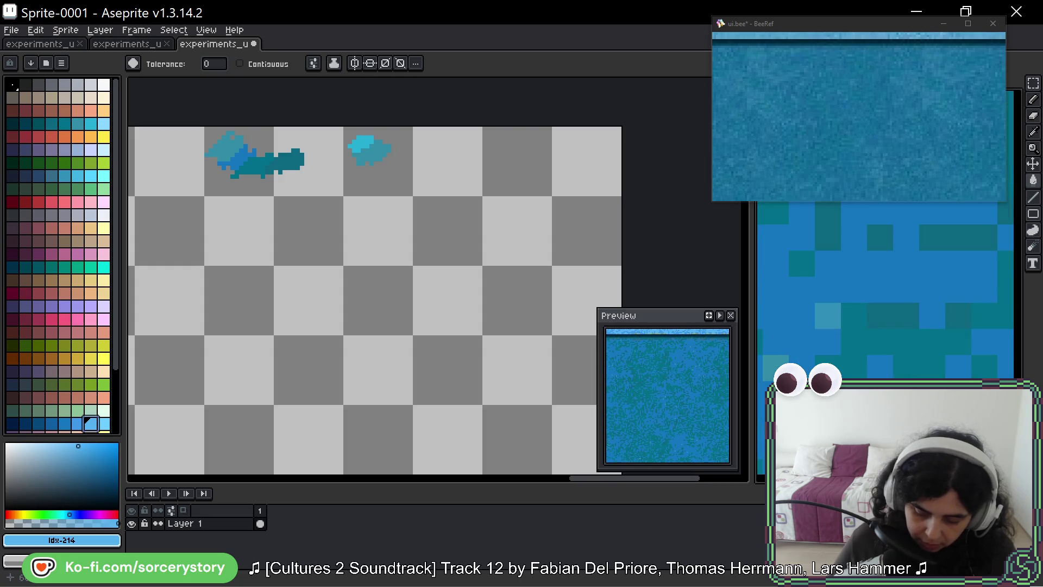
click(827, 318)
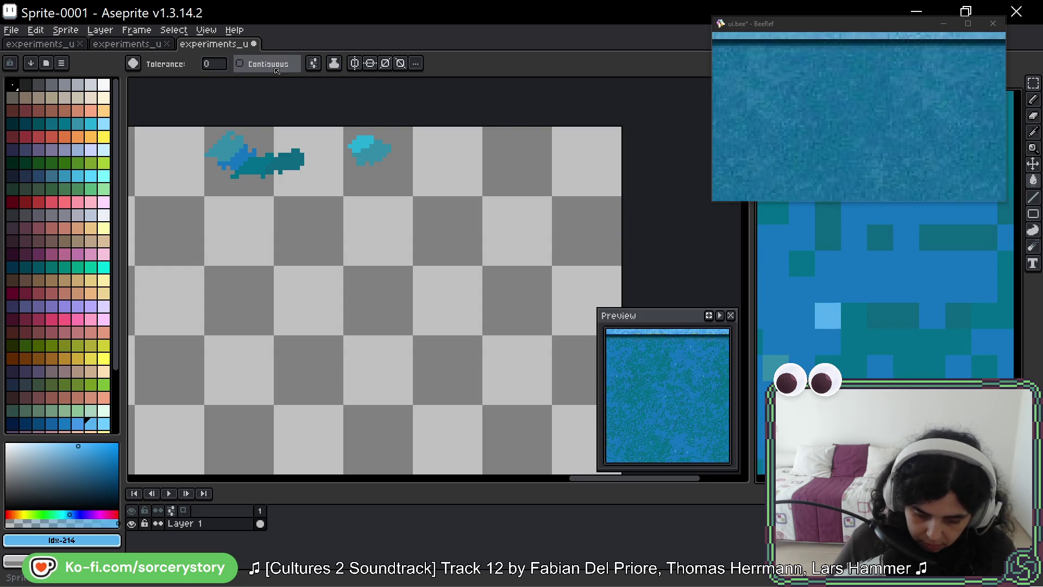
click(812, 304)
click(770, 363)
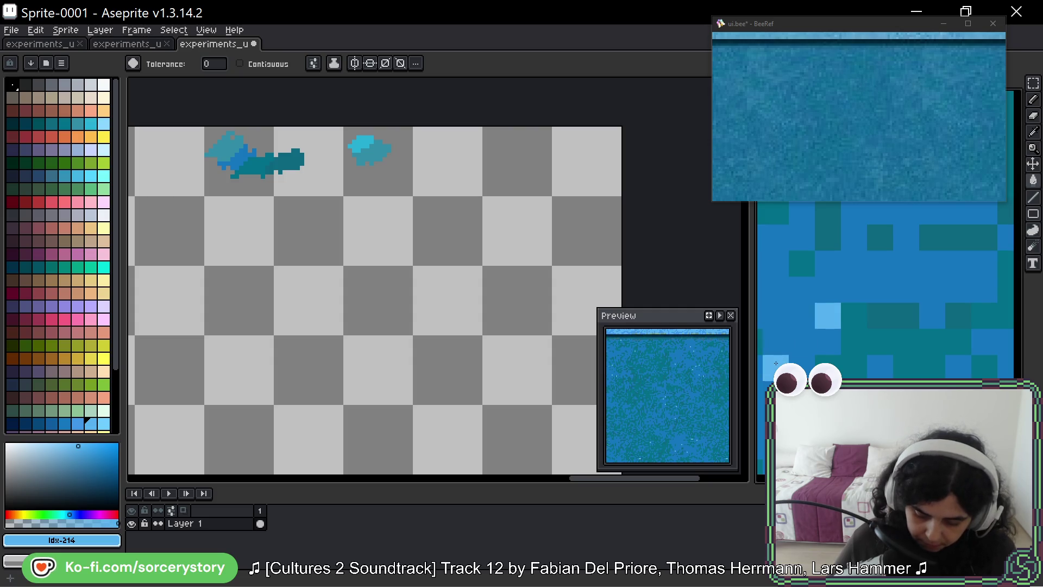
key(ctrl+z)
Turn mid-blue pixels a lighter blue and replace a teal shade with darker blue.
alt+click(794, 304)
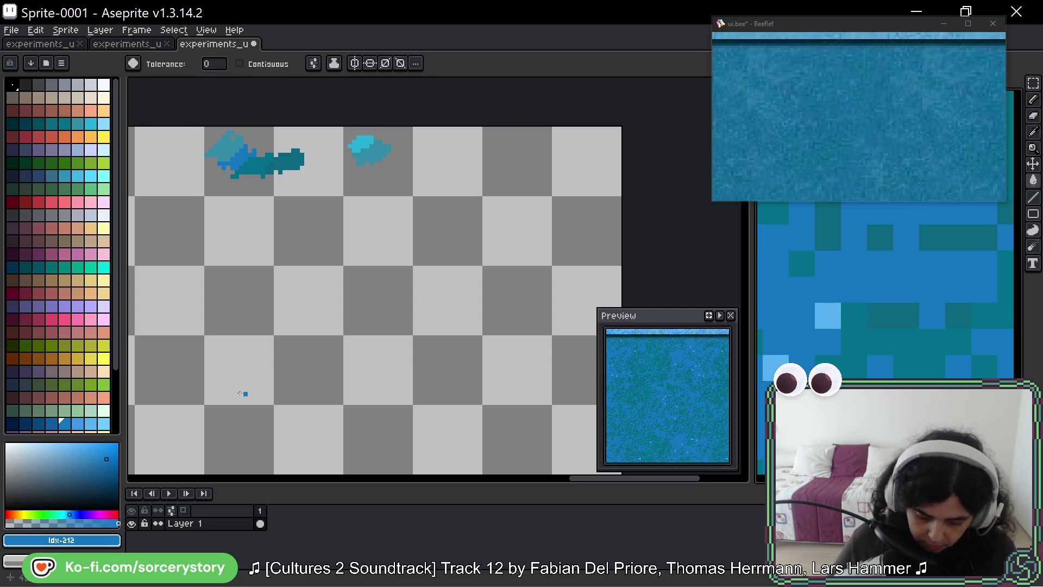
click(78, 423)
click(806, 286)
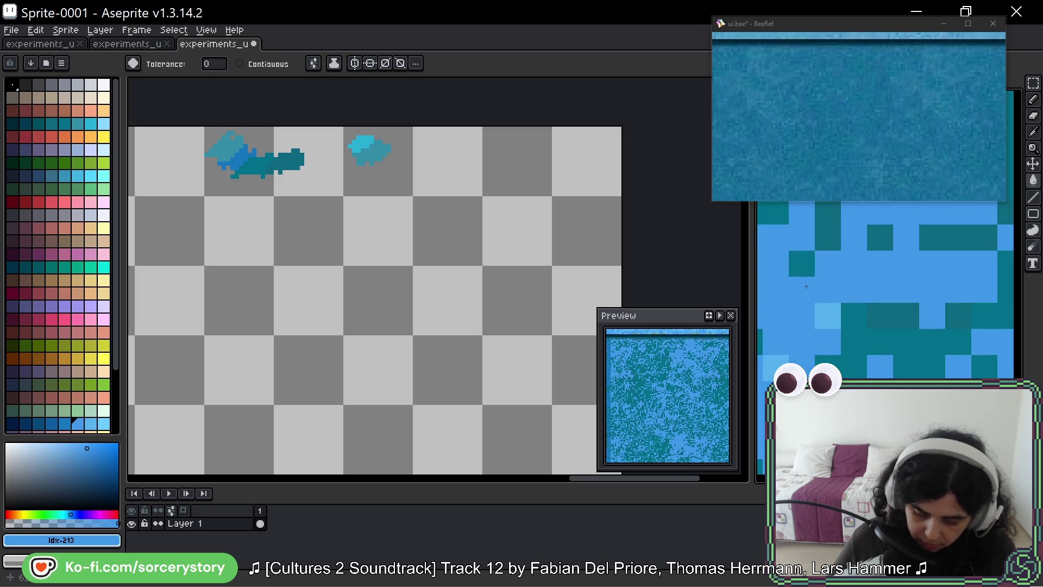
click(64, 422)
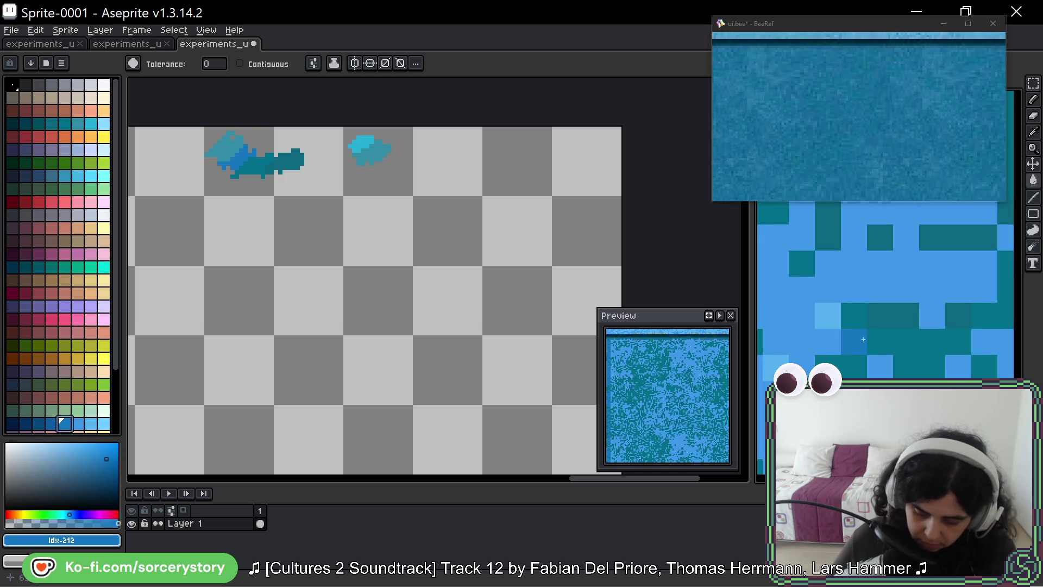
click(854, 342)
click(52, 422)
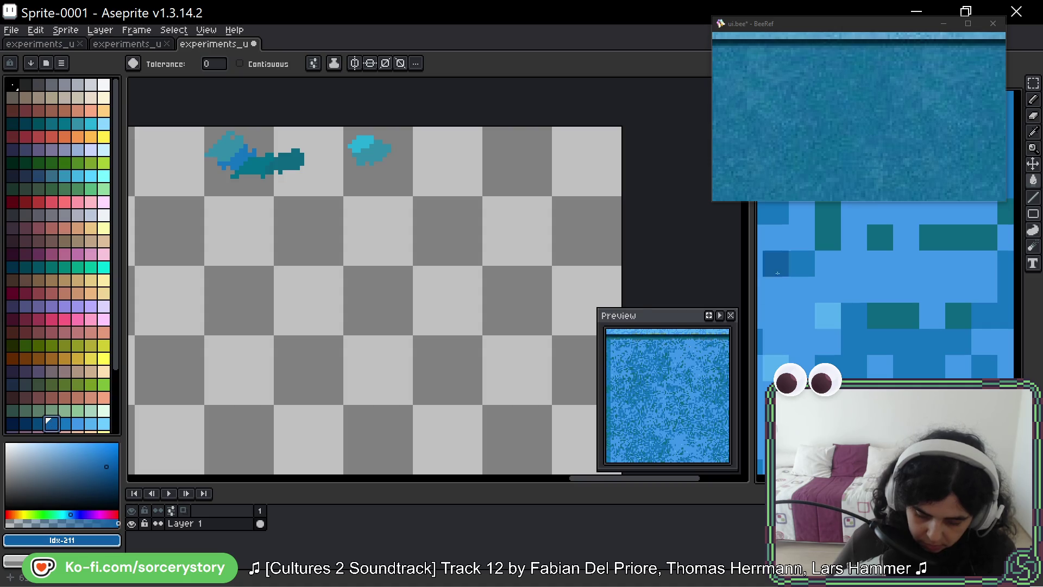
scroll(901, 326, down, 4)
Pan around the panel texture, briefly view the experiments sprite, and sample blue Idx-213.
scroll(901, 326, down, 5)
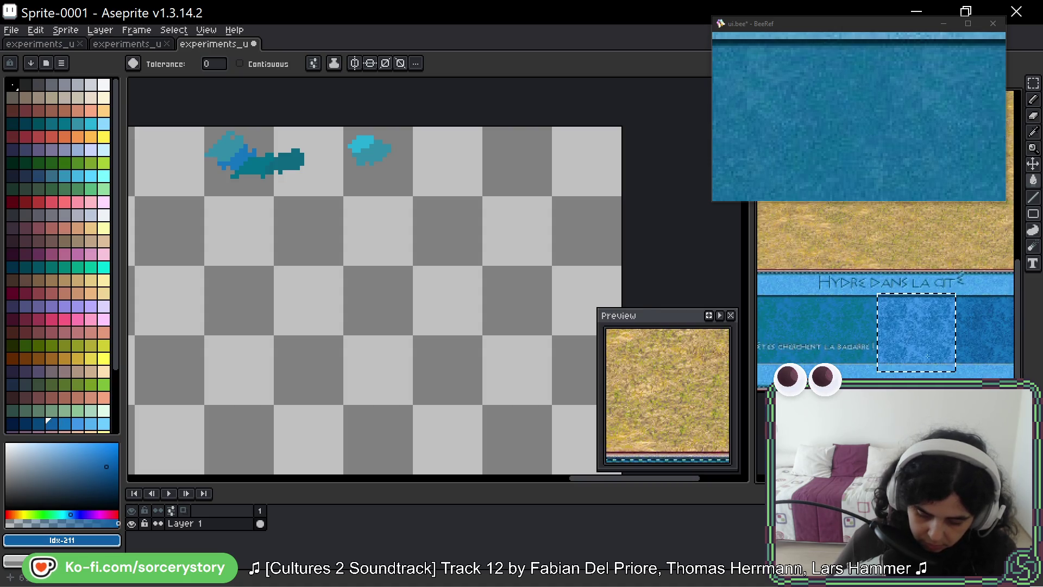
scroll(895, 346, up, 6)
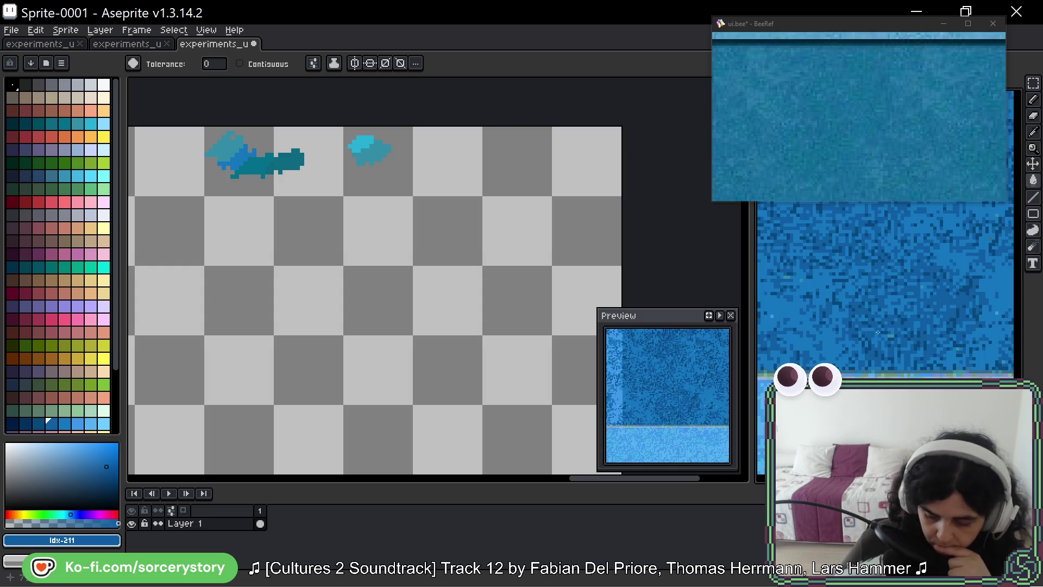
scroll(954, 348, down, 3)
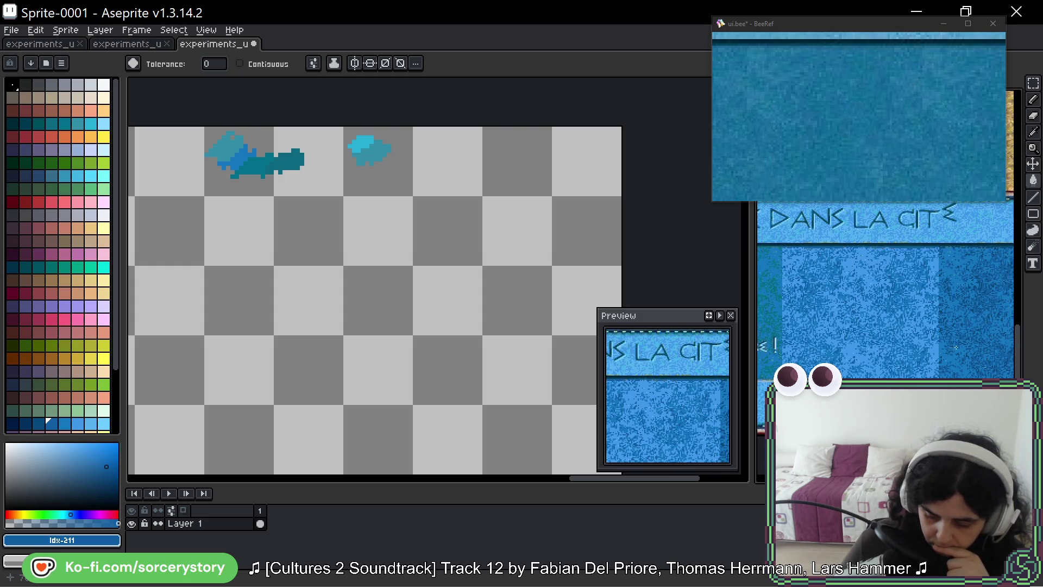
scroll(924, 351, up, 2)
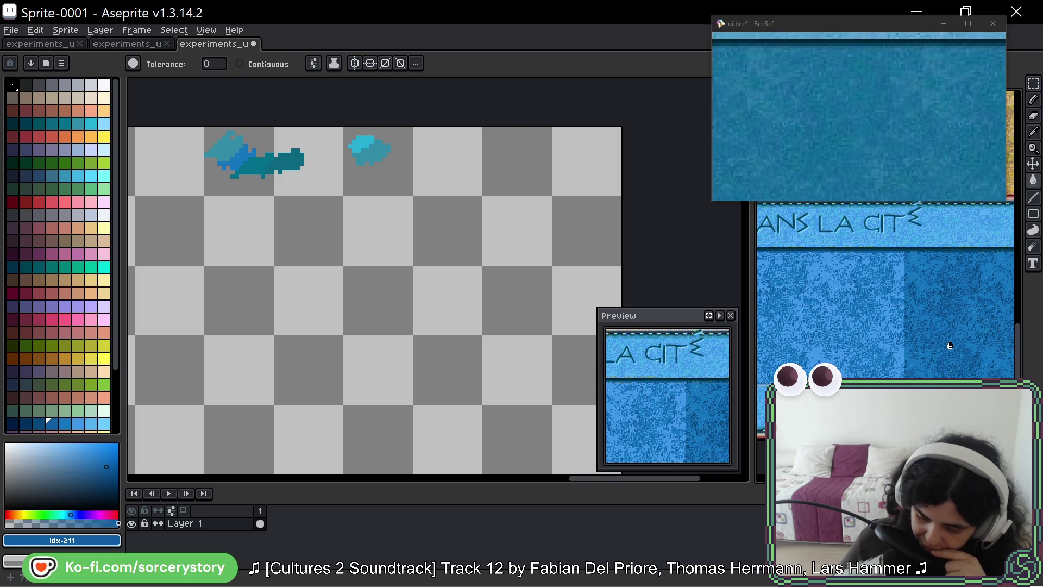
drag(932, 348, 822, 346)
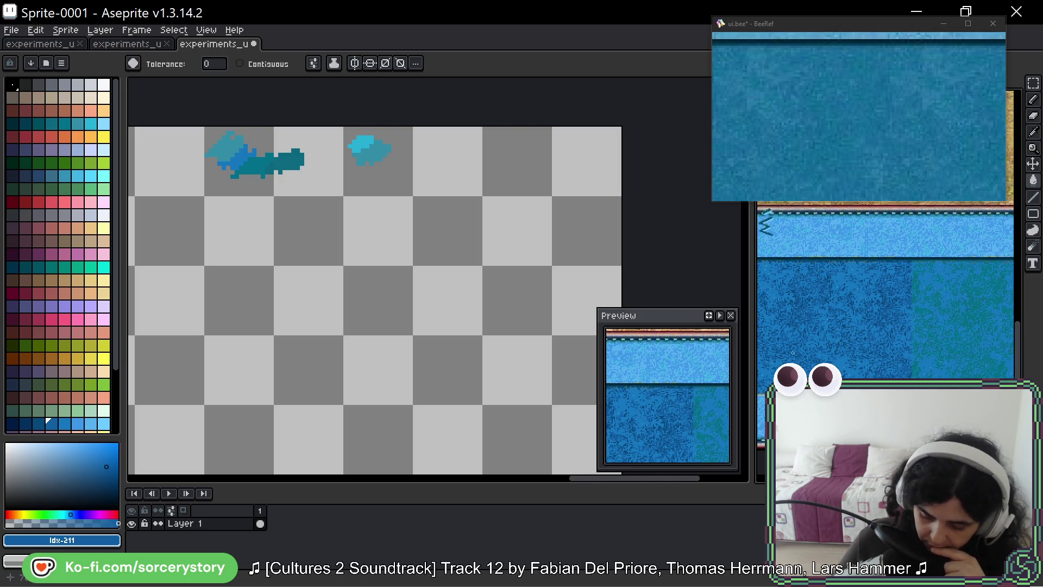
mouse_move(993, 353)
mouse_down()
mouse_move(762, 354)
mouse_move(928, 342)
mouse_up()
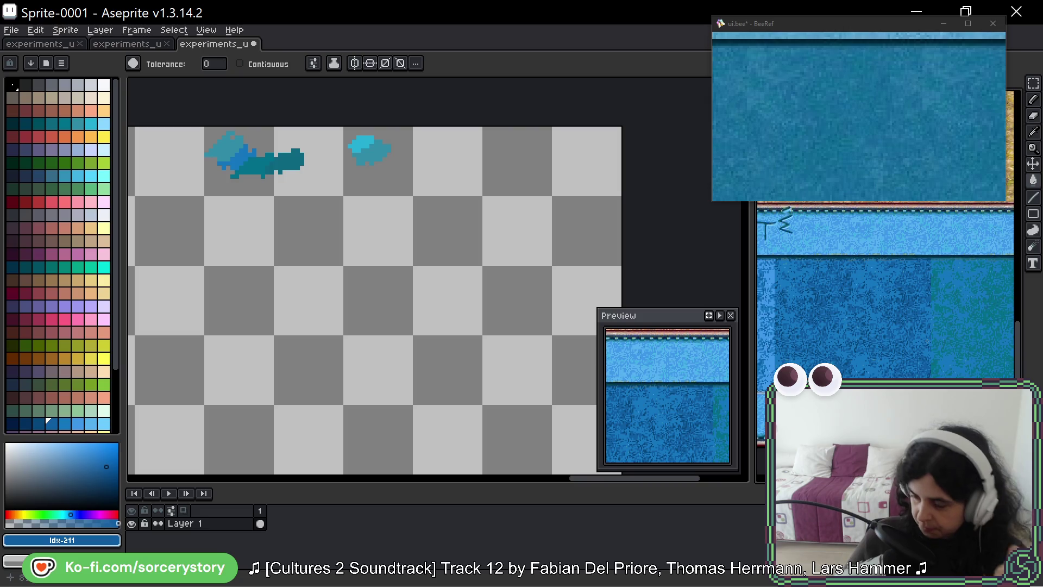
drag(895, 332, 891, 315)
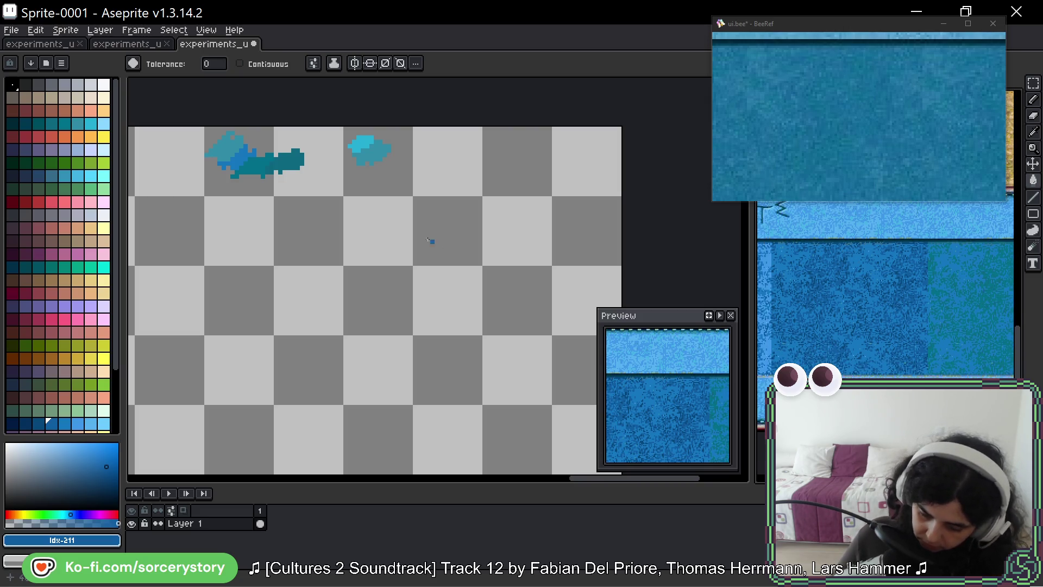
click(429, 240)
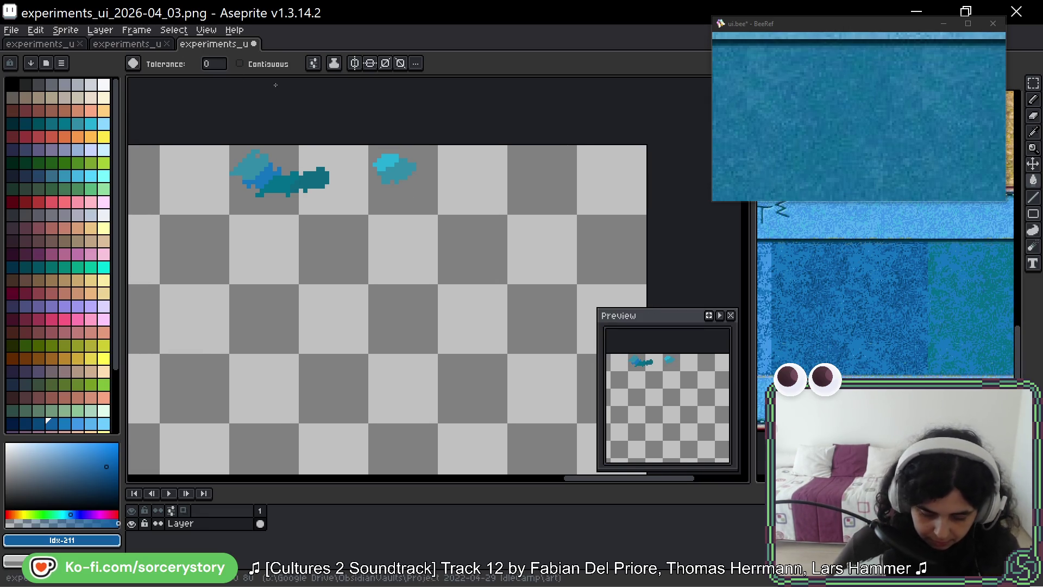
click(891, 275)
scroll(892, 275, up, 5)
scroll(915, 247, up, 3)
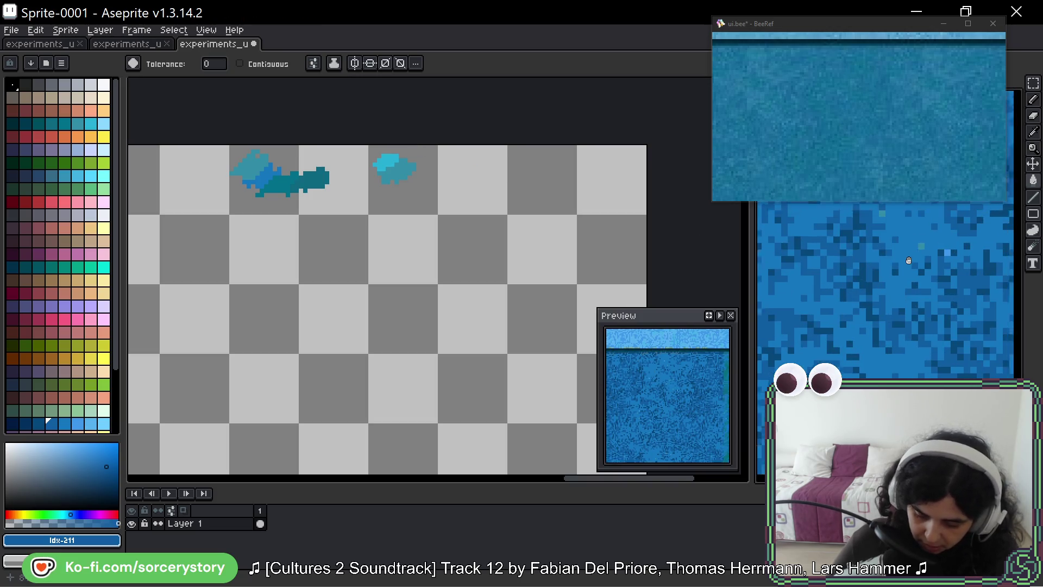
alt+click(918, 278)
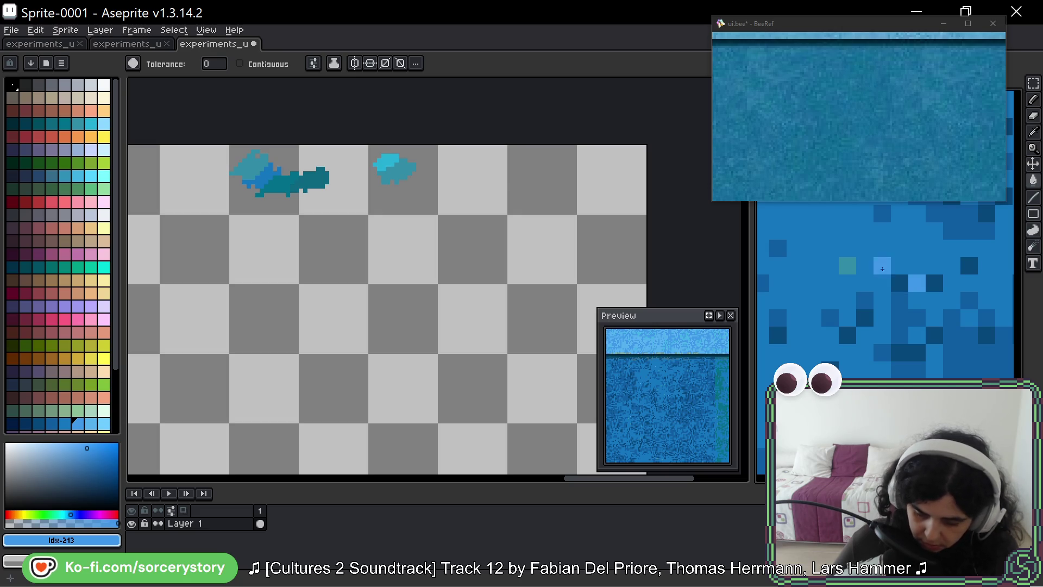
scroll(873, 300, down, 6)
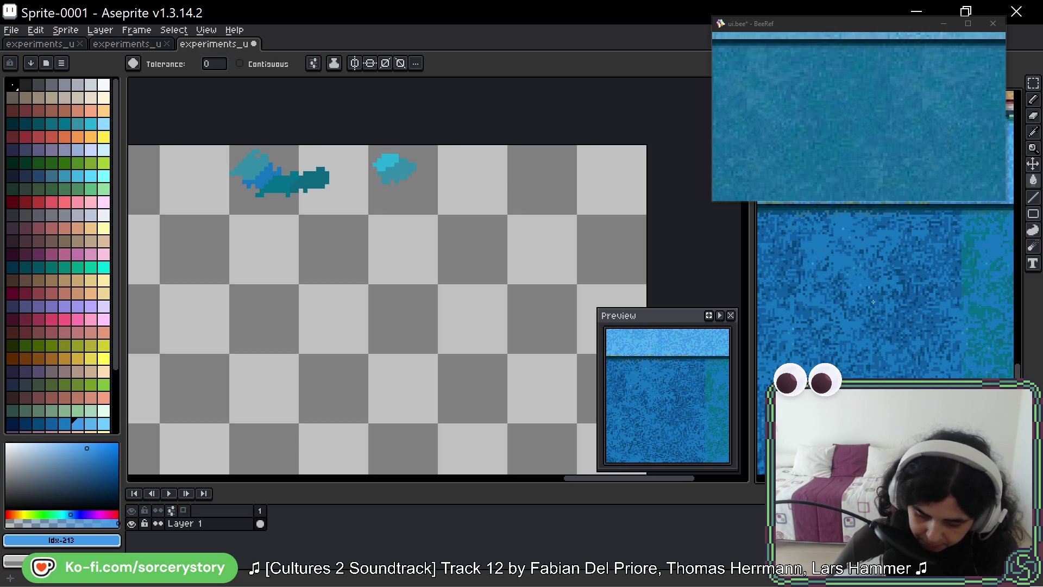
Repaint the right-hand blob sprite with light and progressively darker blue pencil pixels.
scroll(873, 300, up, 3)
drag(922, 306, 867, 302)
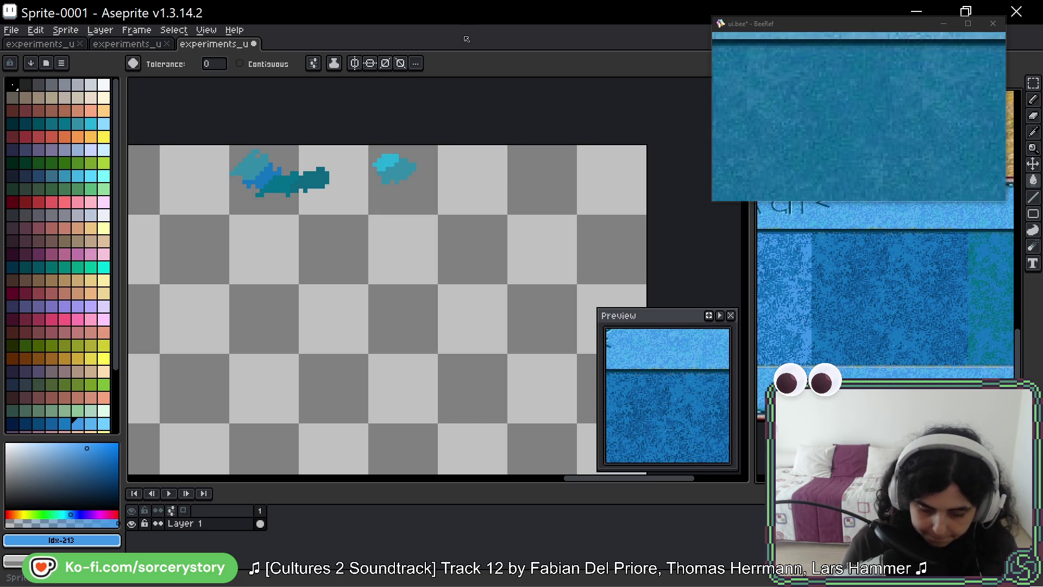
key(b)
drag(391, 155, 376, 167)
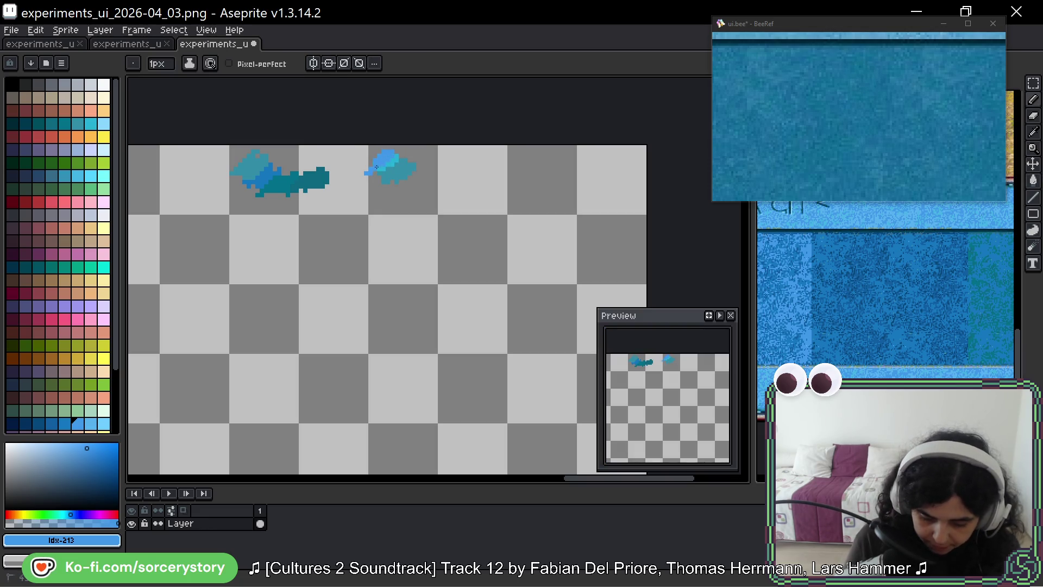
key([)
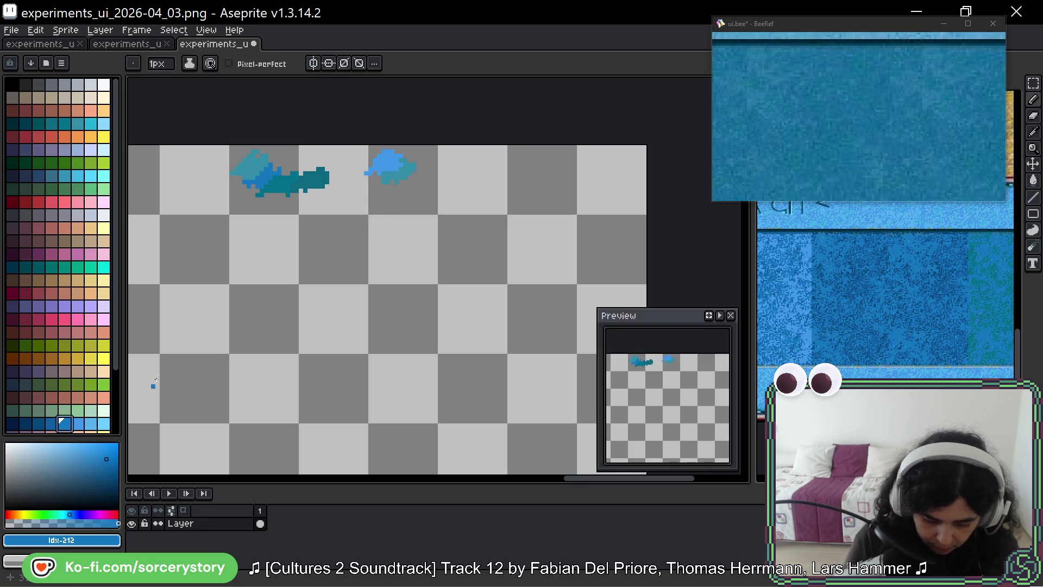
drag(402, 159, 406, 164)
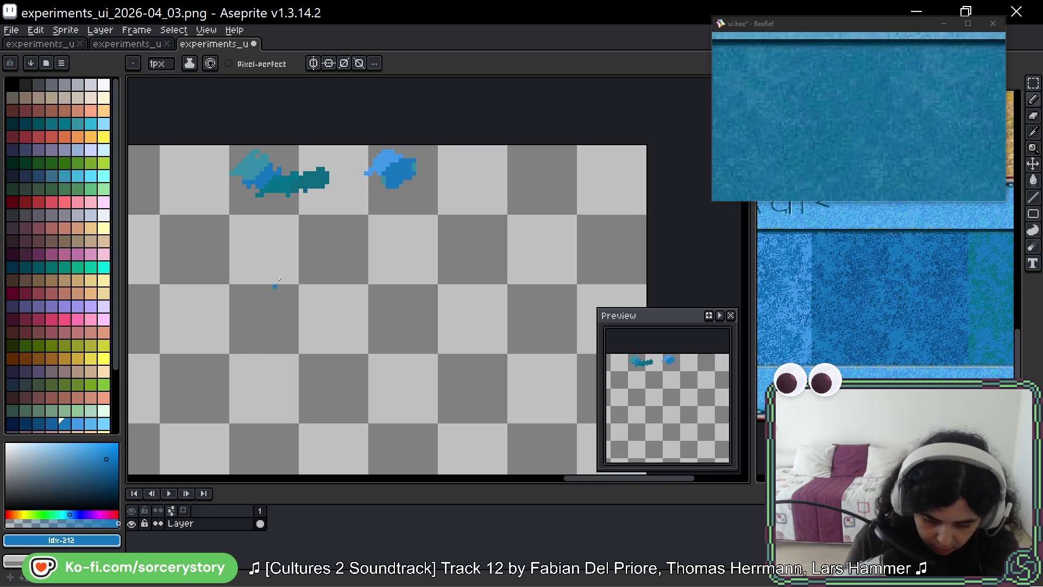
mouse_move(402, 184)
mouse_down()
mouse_move(435, 179)
mouse_move(451, 188)
mouse_move(444, 195)
mouse_up()
key(9)
click(40, 431)
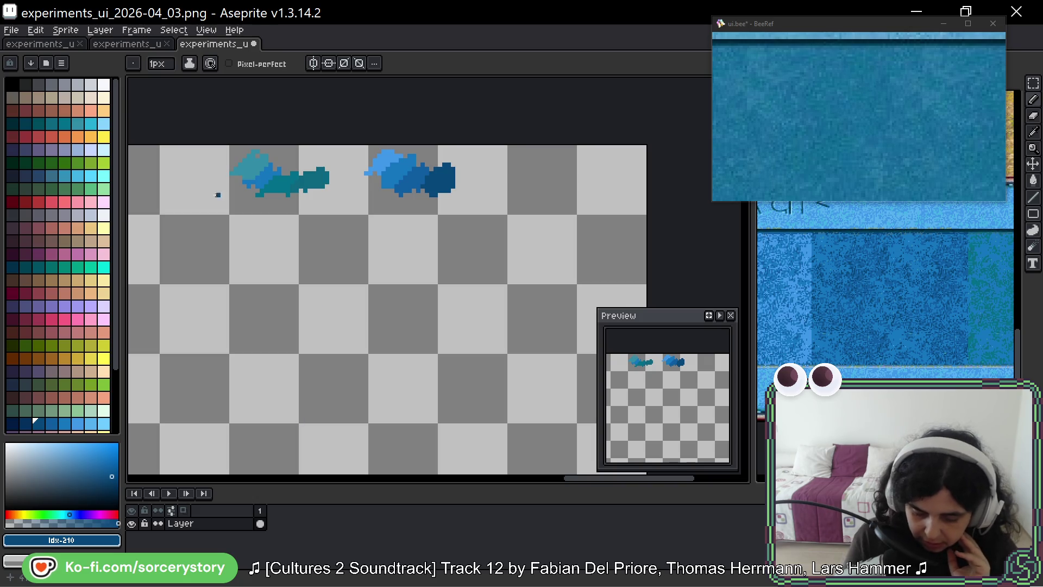
Draw trial dark-blue curves under both sprites and undo each one.
mouse_move(223, 182)
mouse_down()
mouse_move(320, 211)
mouse_move(341, 200)
mouse_move(331, 218)
mouse_up()
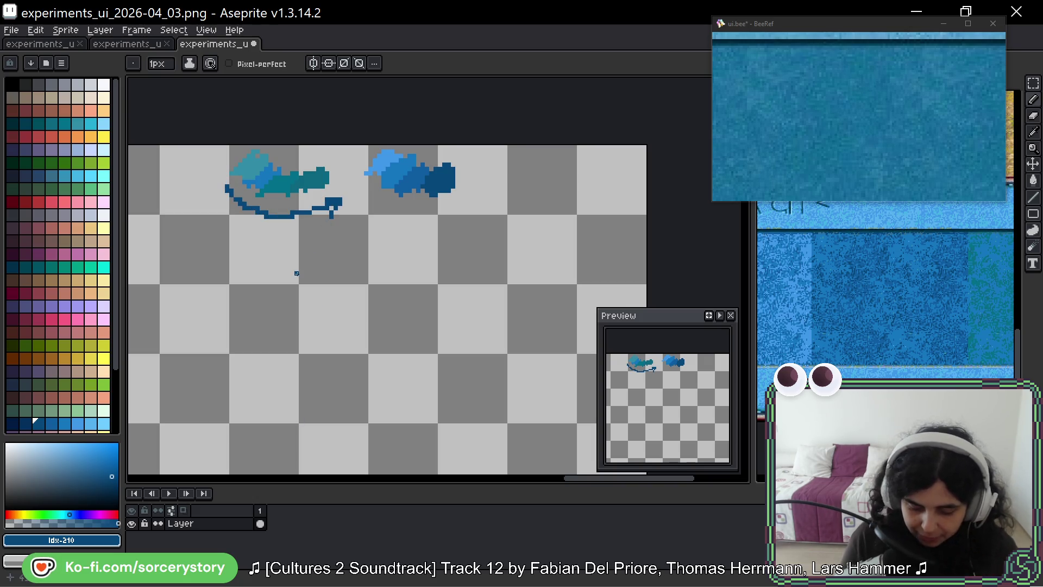
key(ctrl+z)
drag(361, 179, 433, 217)
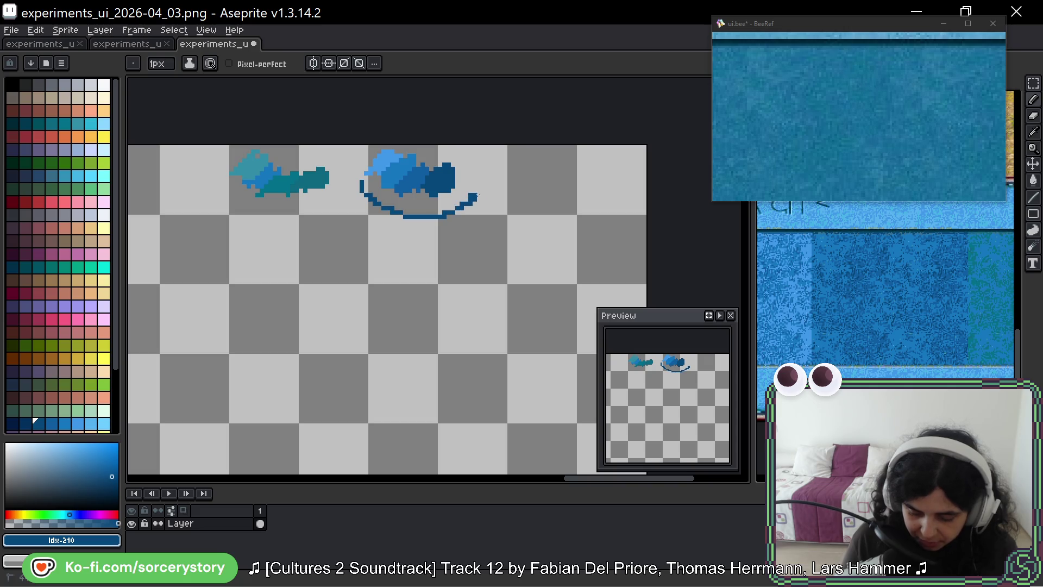
key(ctrl+z)
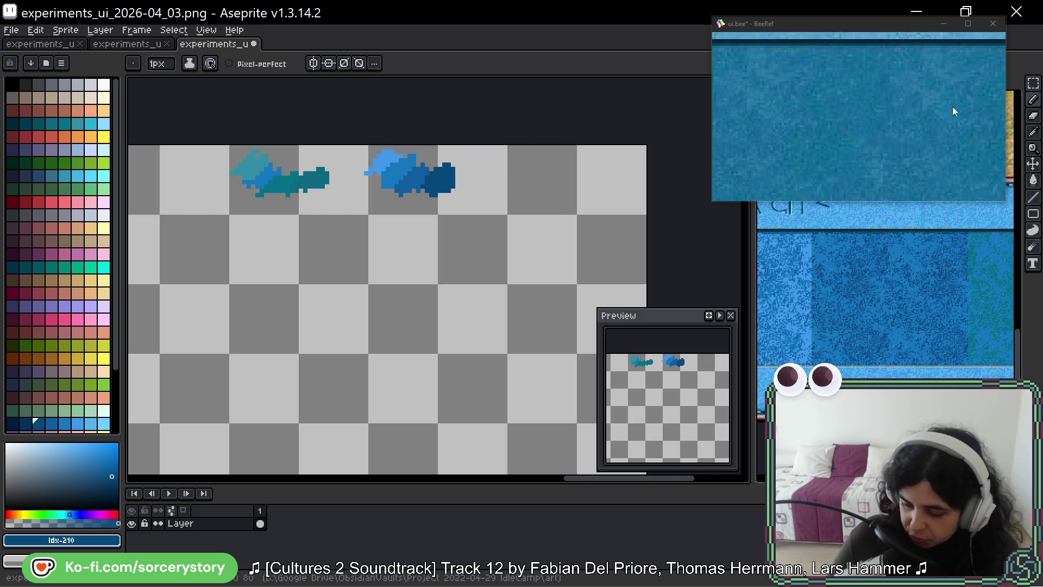
click(1032, 83)
drag(372, 300, 382, 202)
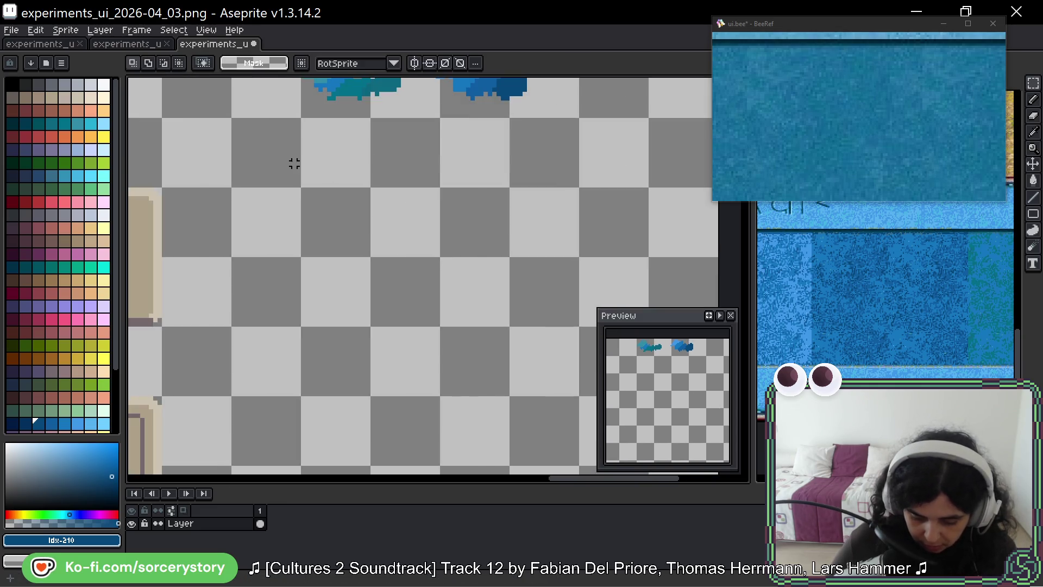
Select a large square below the sprites and fill it with the sprite's mid blue #1476C0.
mouse_move(293, 163)
mouse_down()
mouse_move(517, 353)
mouse_move(557, 410)
mouse_up()
mouse_move(516, 375)
mouse_down()
mouse_move(485, 343)
mouse_move(477, 349)
mouse_up()
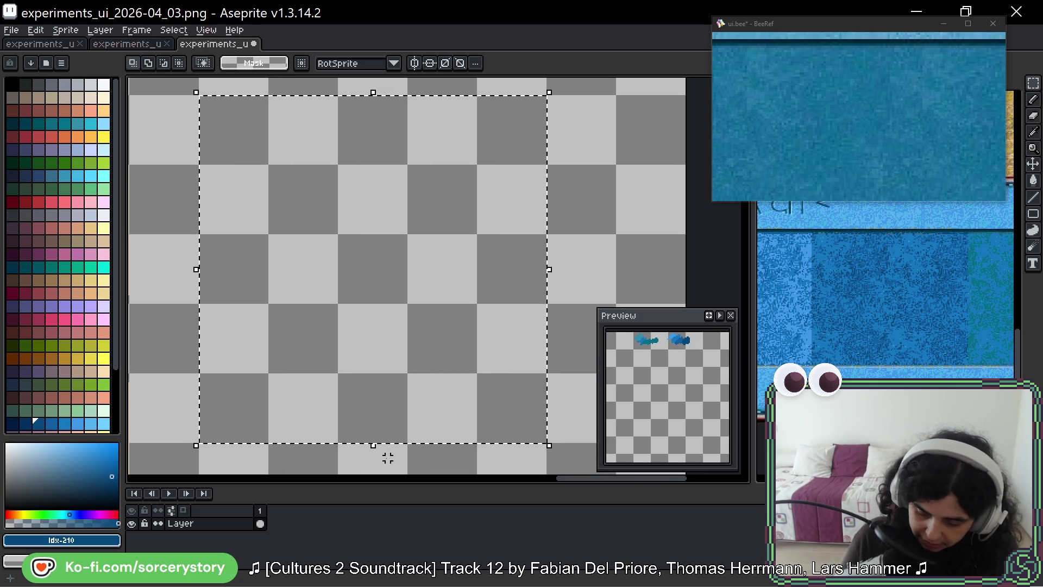
key(space)
drag(541, 202, 528, 256)
key(g)
alt+click(425, 127)
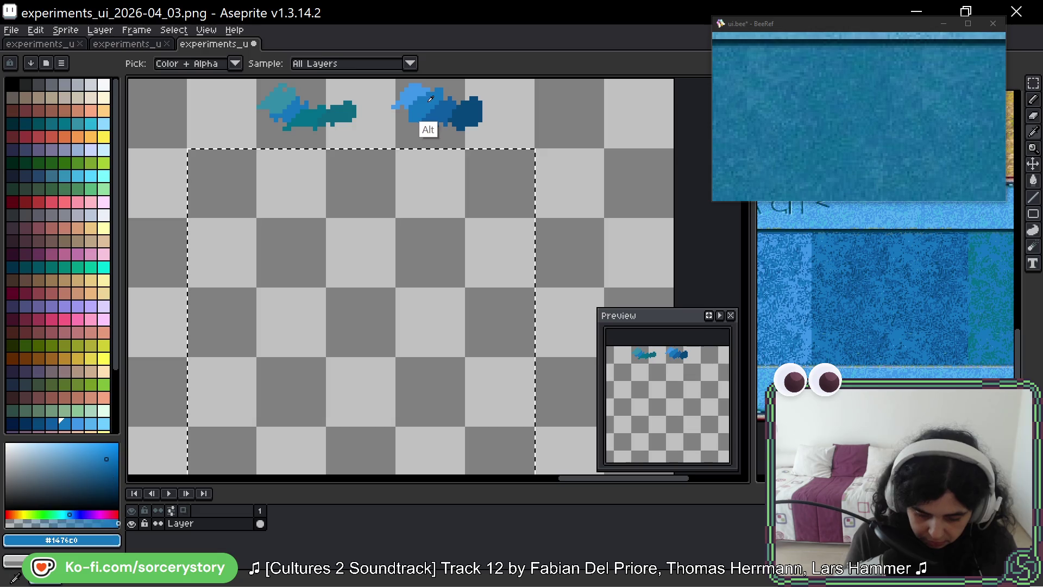
click(356, 379)
scroll(355, 379, left, 2)
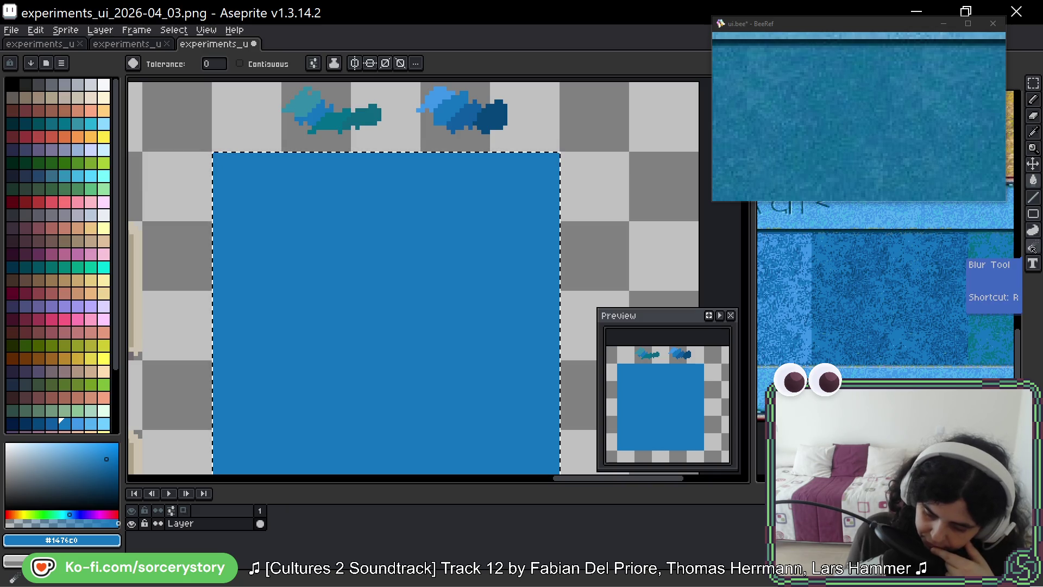
Browse the blur and jumble brushes, switch to the pixel Pencil, and pick the fish sprite's light blue.
click(1032, 248)
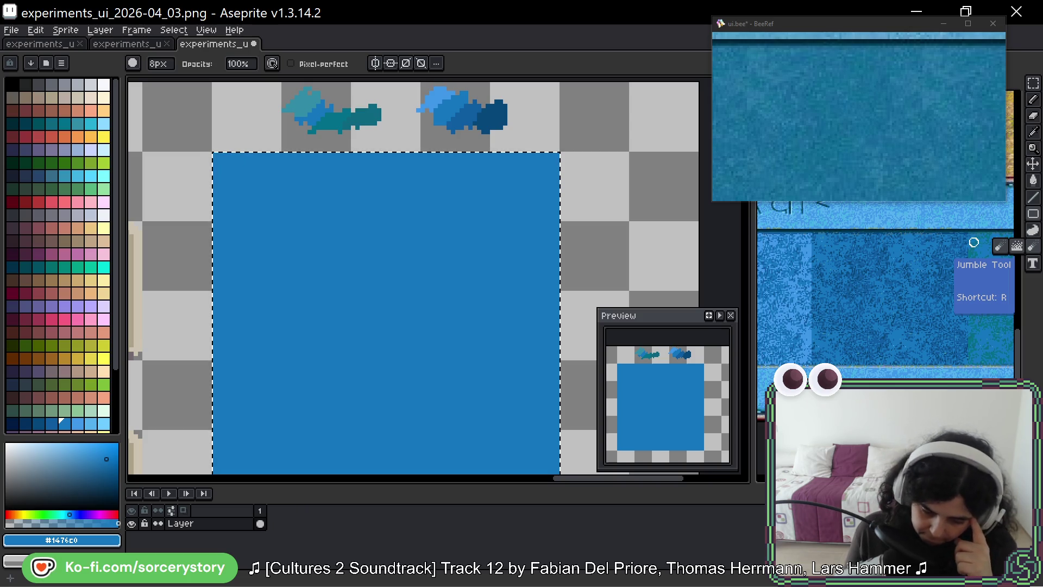
mouse_move(435, 282)
mouse_down()
mouse_move(419, 235)
mouse_move(419, 247)
mouse_up()
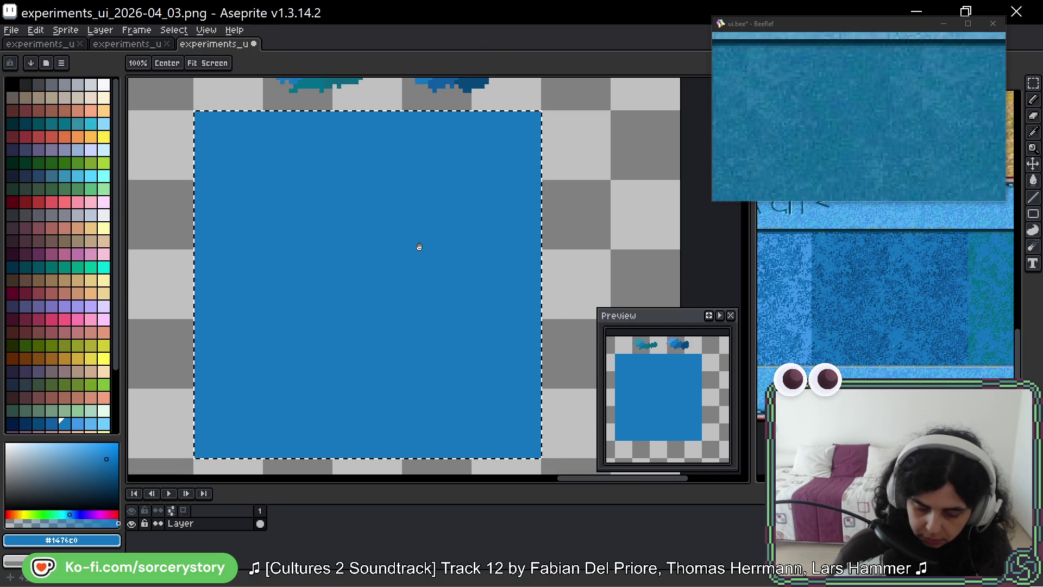
key(b)
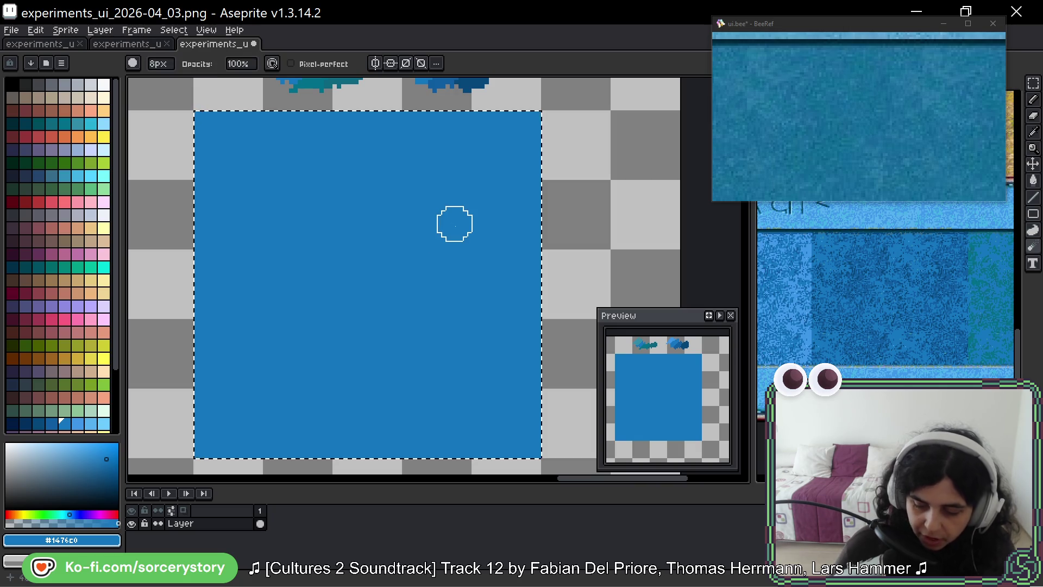
click(1034, 106)
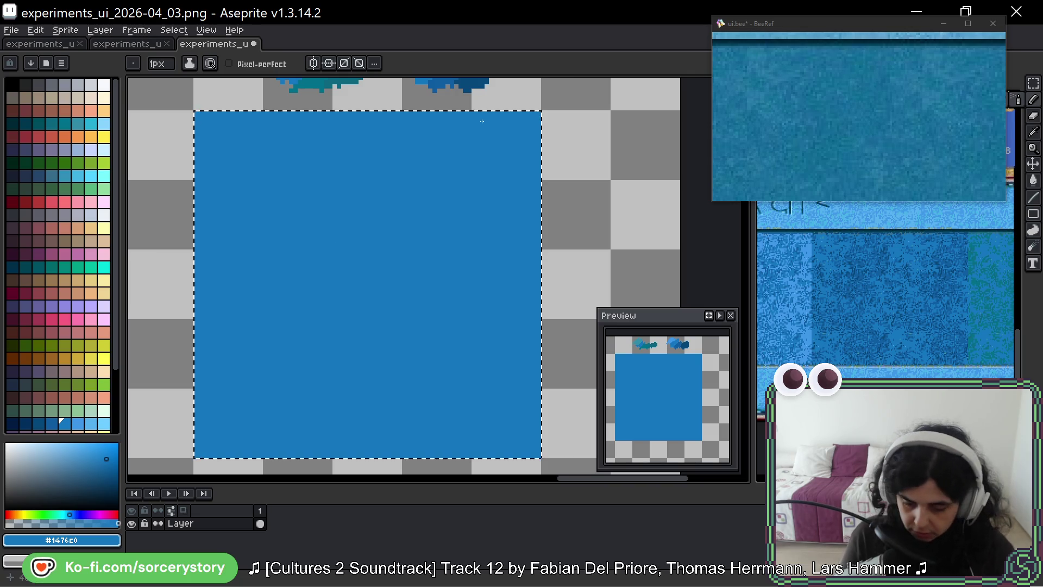
drag(462, 129, 457, 177)
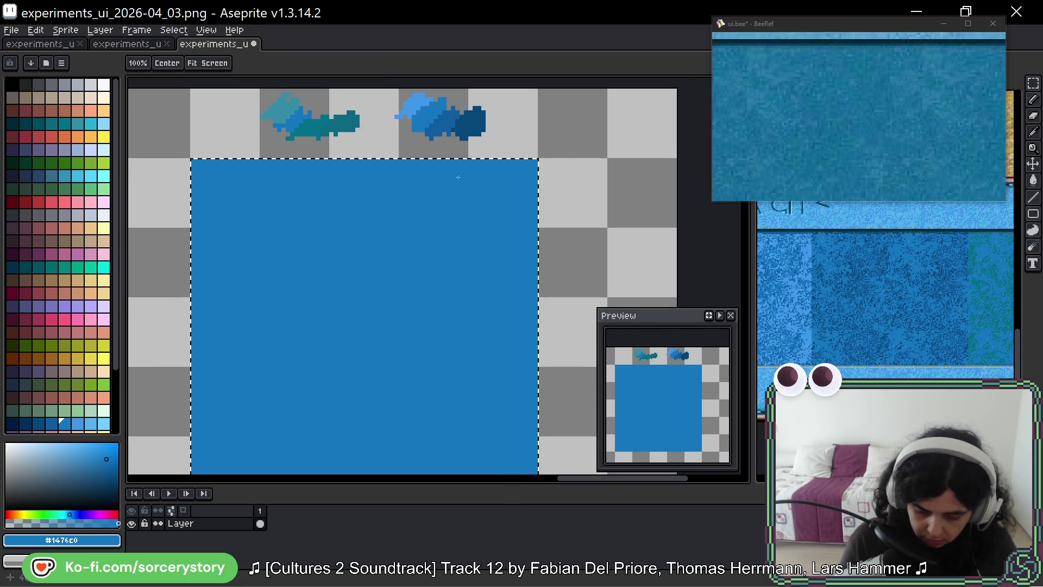
alt+click(410, 125)
drag(337, 303, 401, 254)
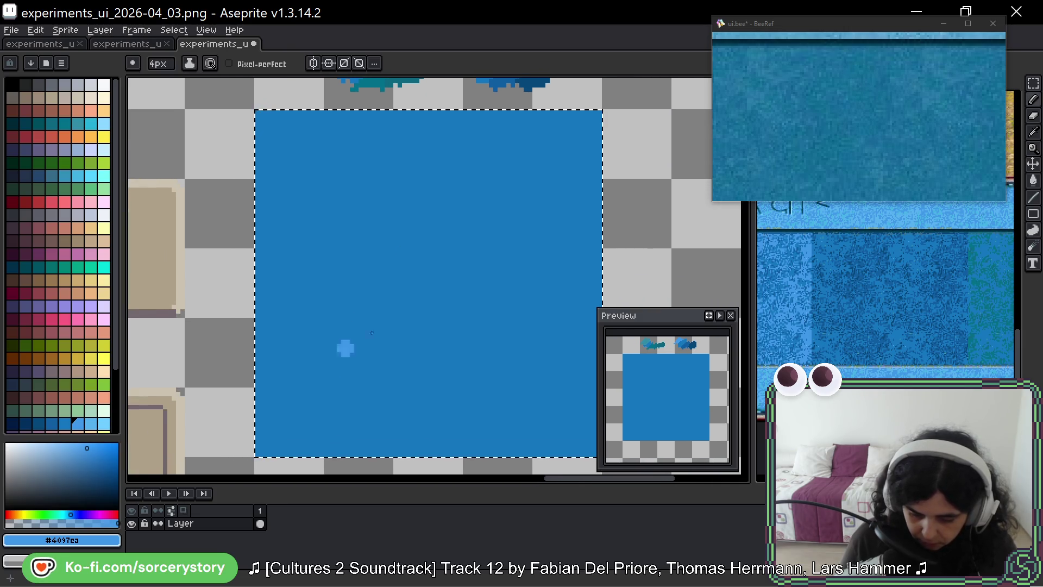
drag(424, 268, 465, 311)
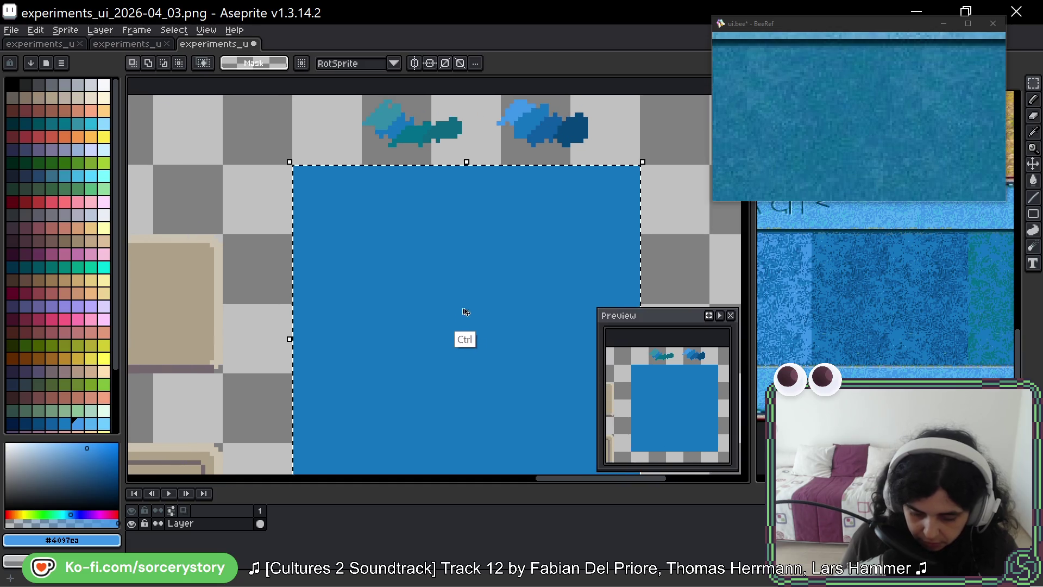
Select the top-left tile, try a dark-blue arc and navy blob, then undo them.
drag(328, 191, 367, 247)
key(g)
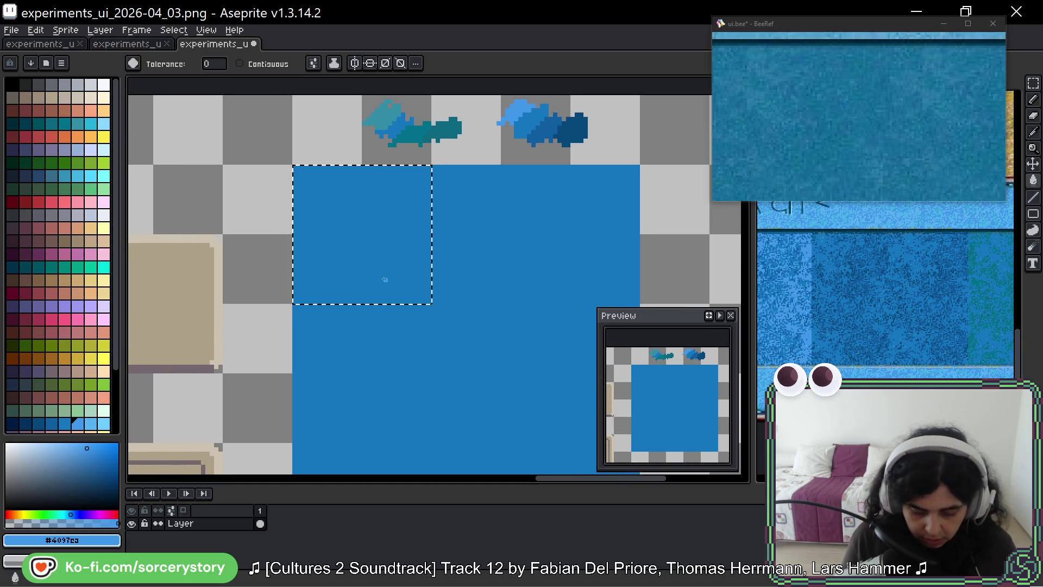
key(b)
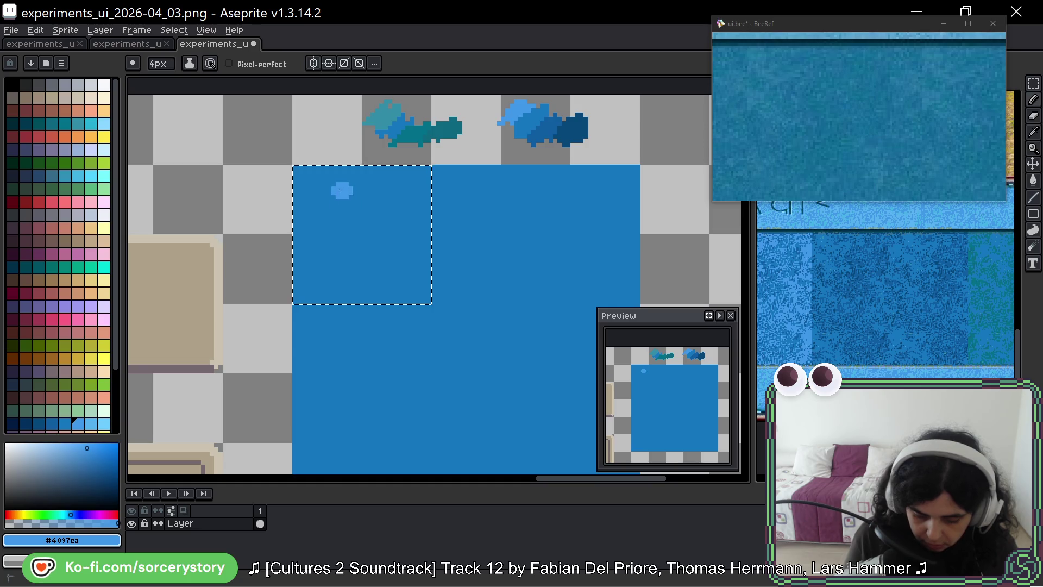
alt+click(535, 137)
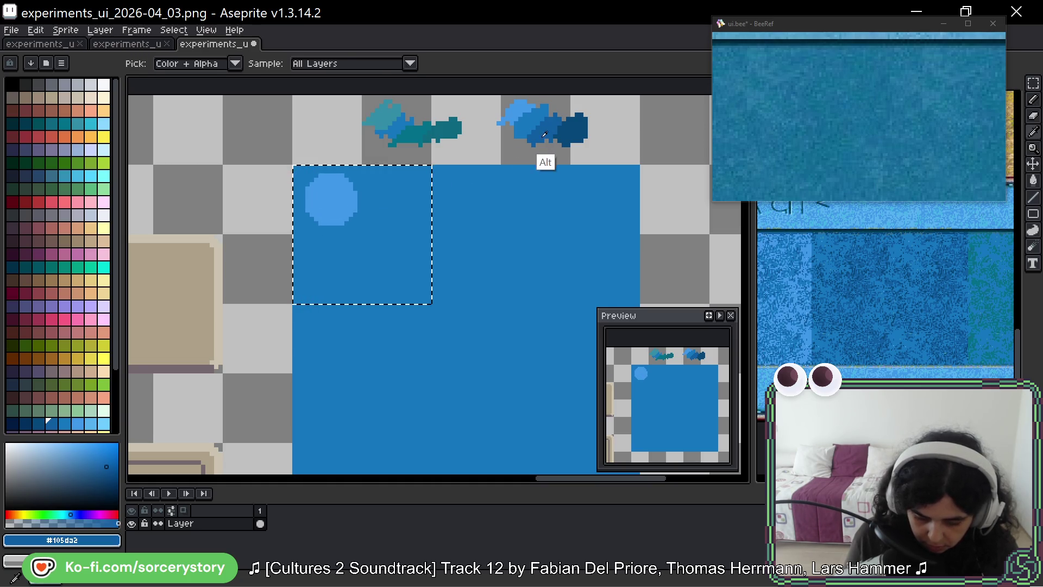
mouse_move(374, 216)
mouse_down()
mouse_move(329, 241)
mouse_move(406, 206)
mouse_up()
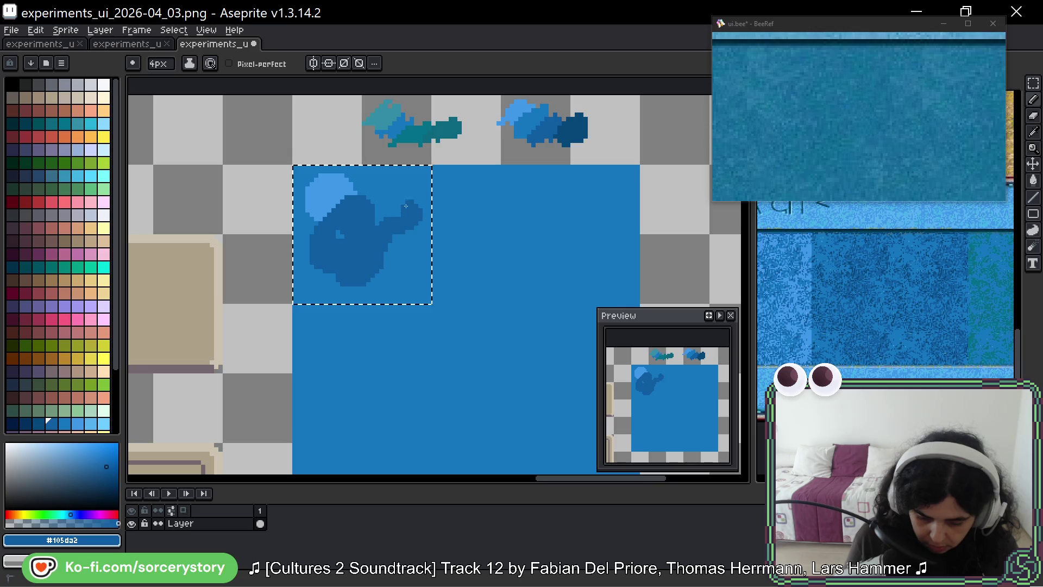
alt+click(576, 131)
drag(383, 255, 399, 263)
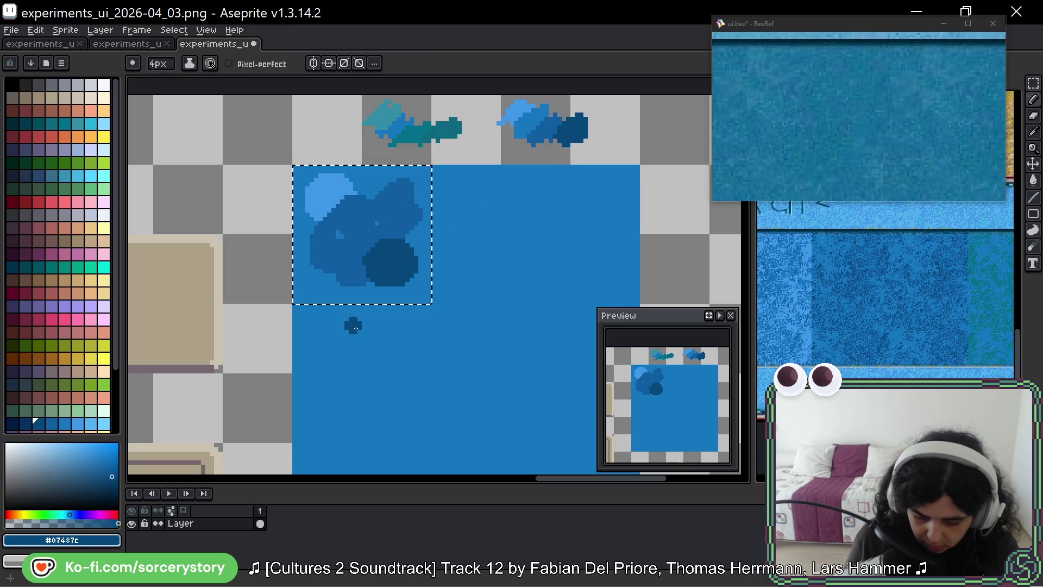
key(ctrl+z)
key(ctrl+z)
key(ctrl+z)
Dab three light-blue dots across the corner tile.
alt+click(523, 133)
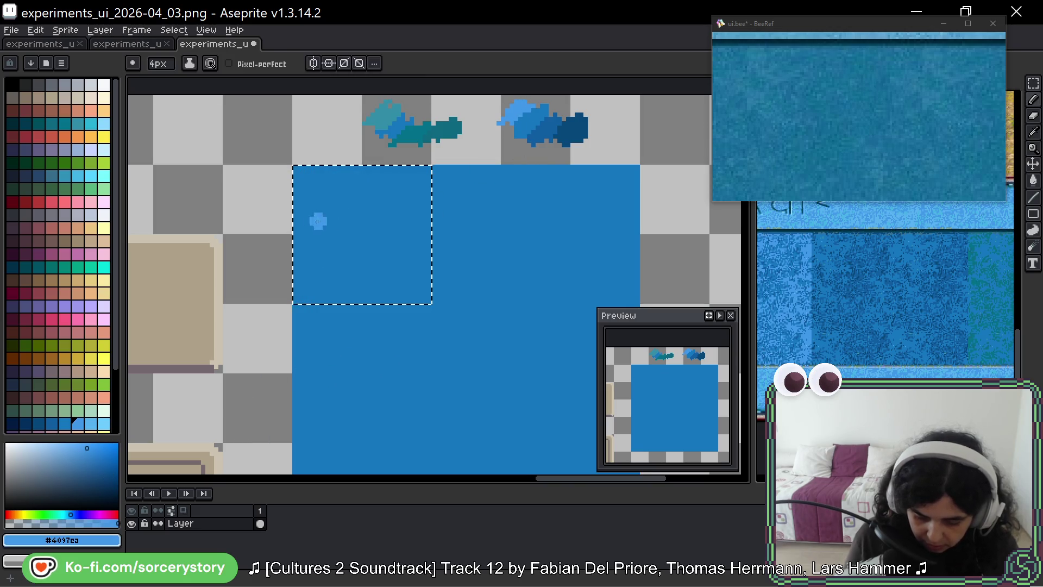
click(414, 186)
click(319, 268)
drag(355, 224, 363, 232)
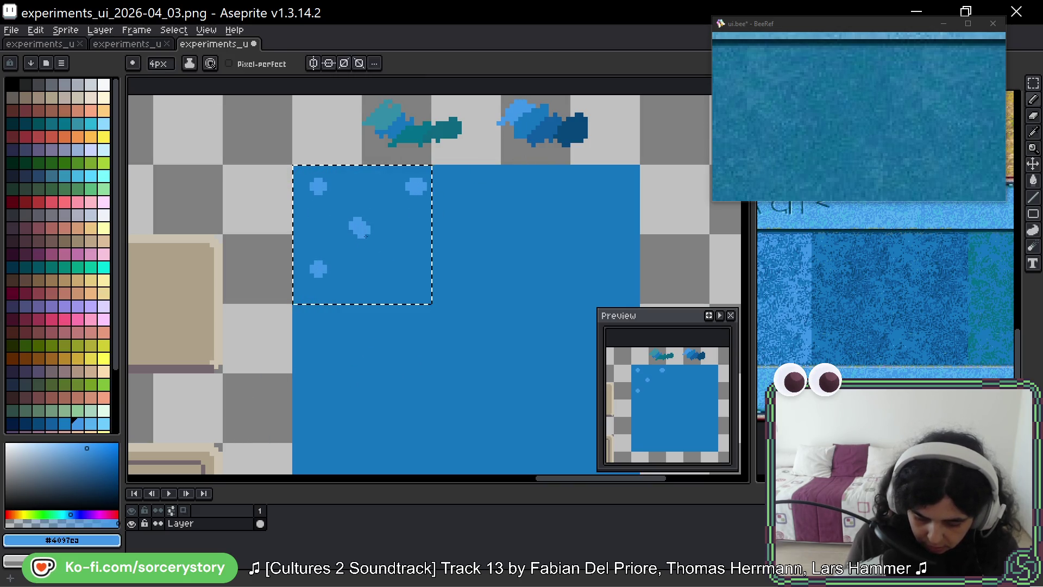
Dab four dark-blue dots along the tile's right side and lower part.
key(ctrl+z)
alt+click(535, 142)
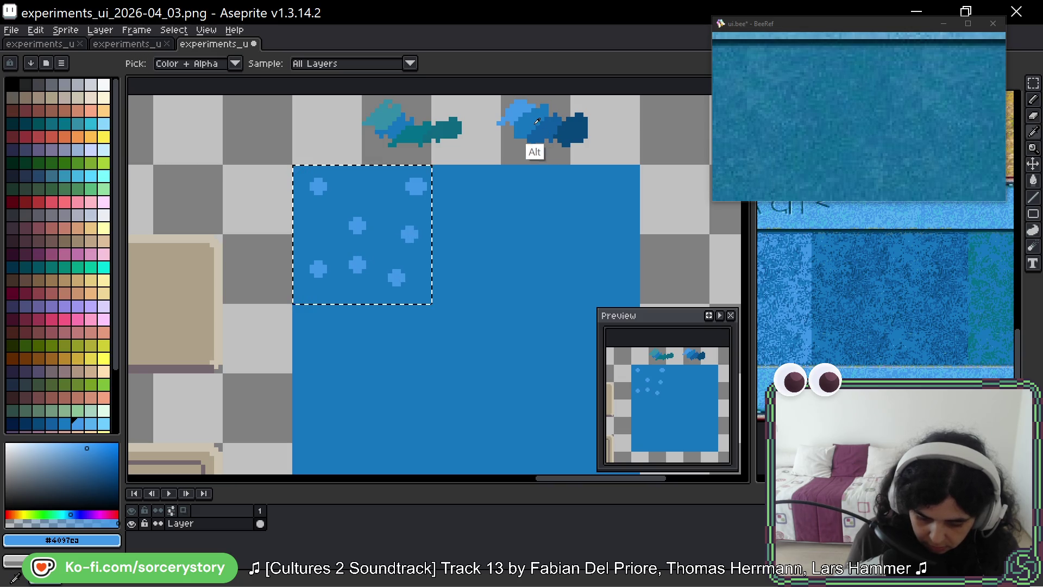
click(415, 196)
click(396, 234)
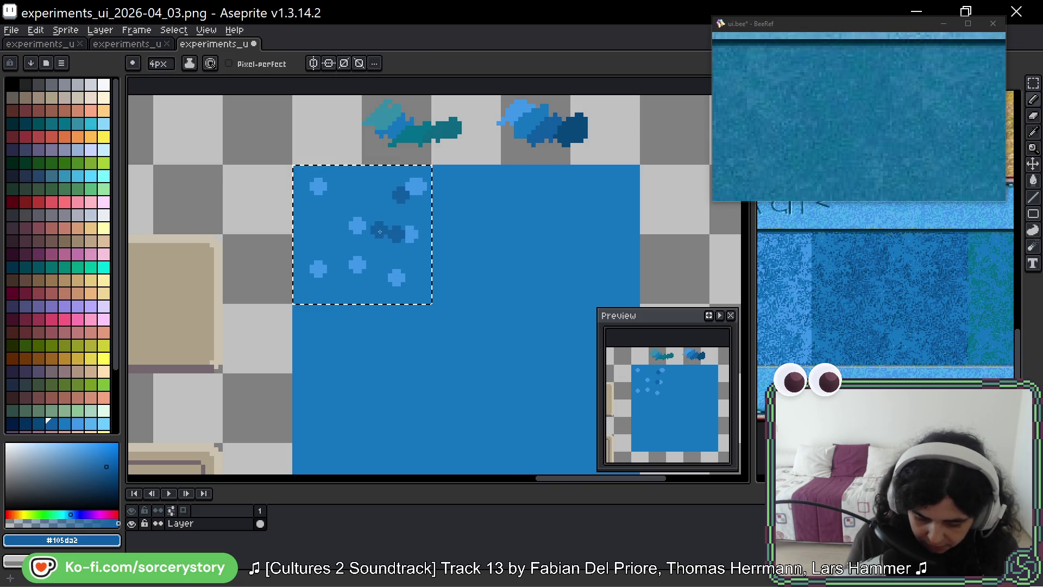
click(322, 281)
click(384, 290)
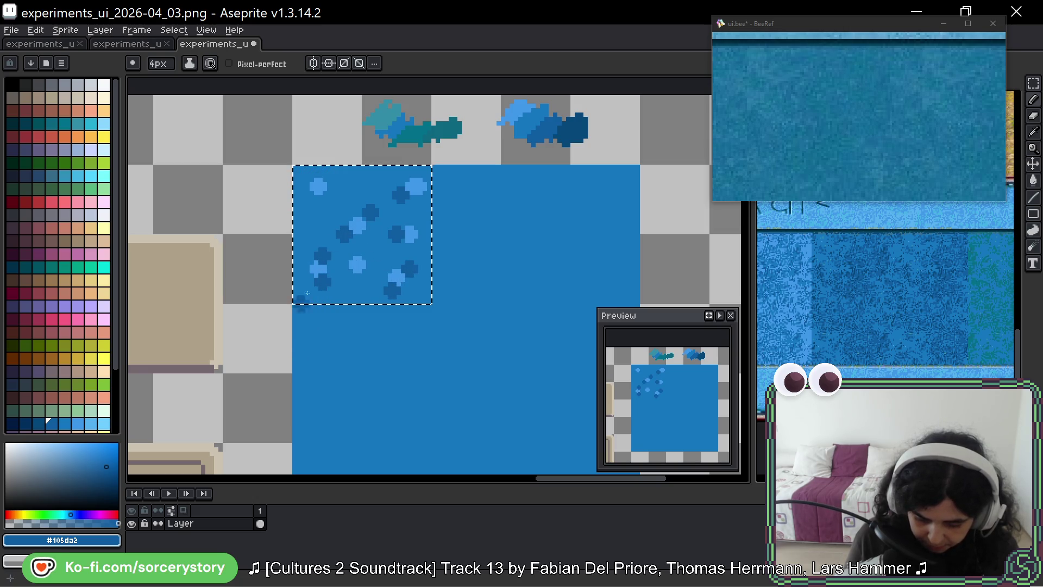
Add navy dots at the top-left and lower left, plus more dark-blue dots.
key(bracketleft)
click(316, 202)
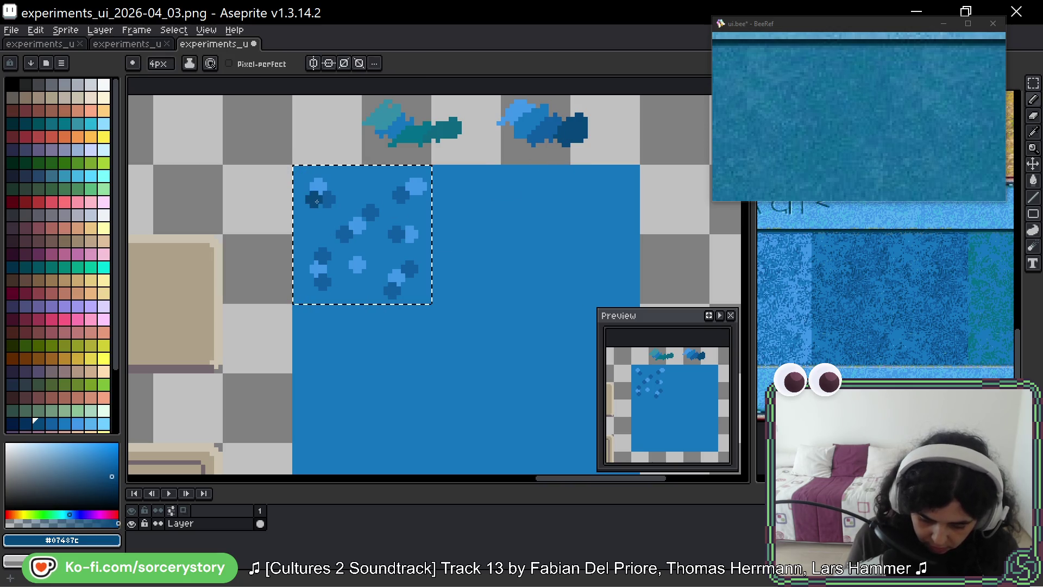
click(332, 276)
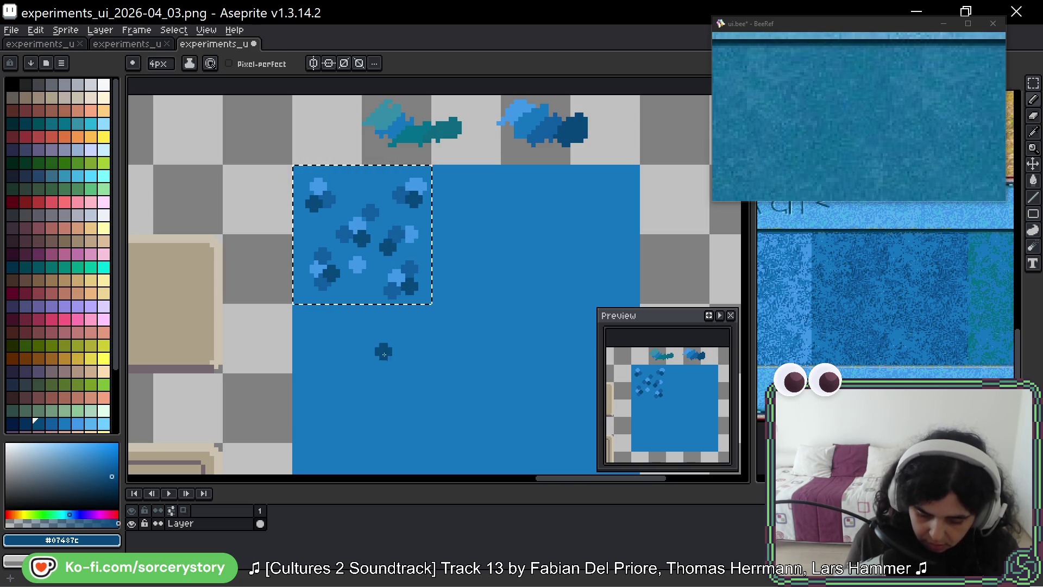
alt+click(535, 168)
click(379, 185)
click(355, 179)
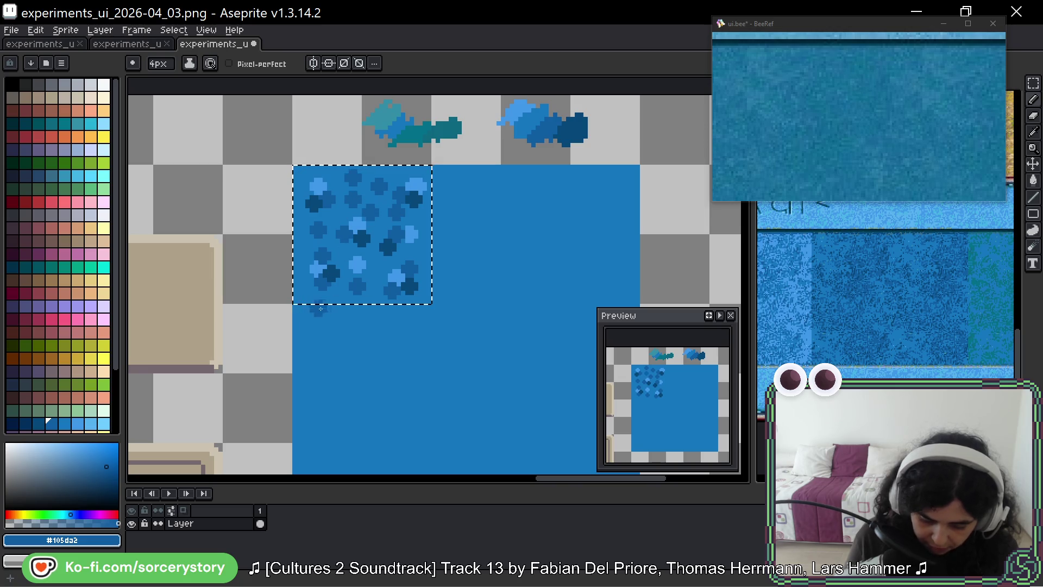
click(305, 255)
click(325, 263)
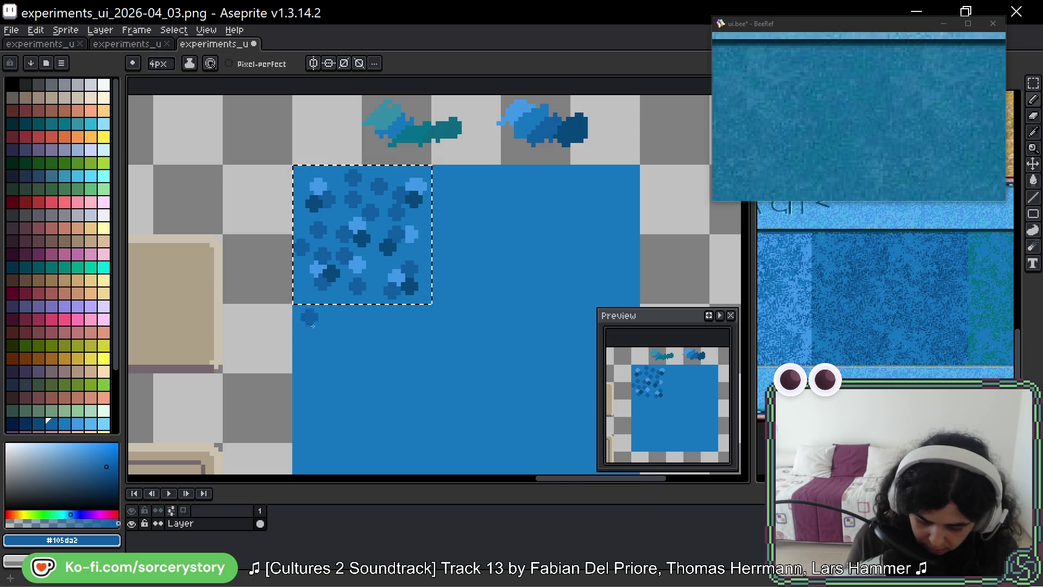
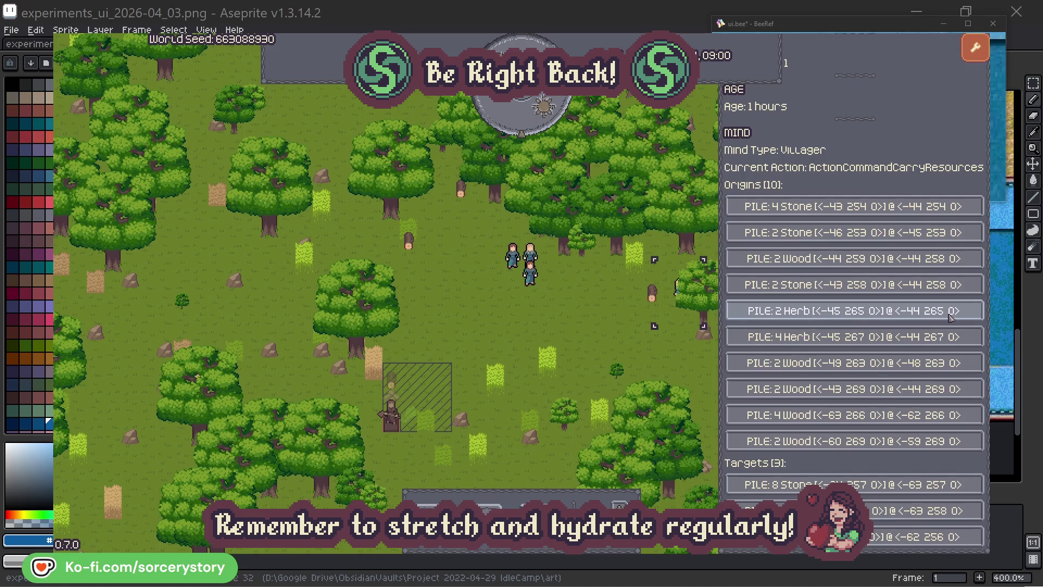
Inspect the 2 Herb pile and villager Character2, centring the view on each.
click(949, 315)
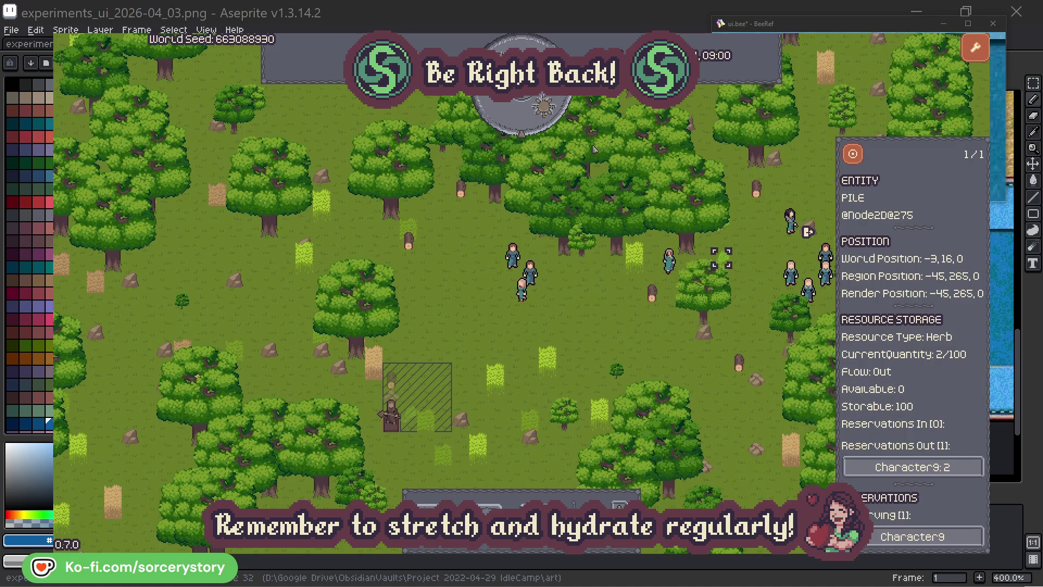
click(858, 158)
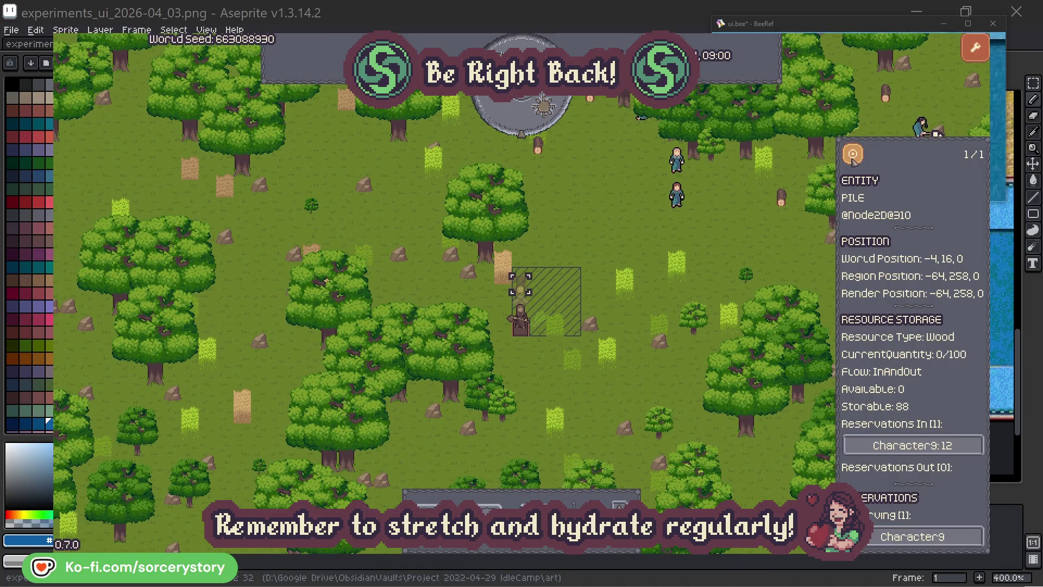
click(760, 239)
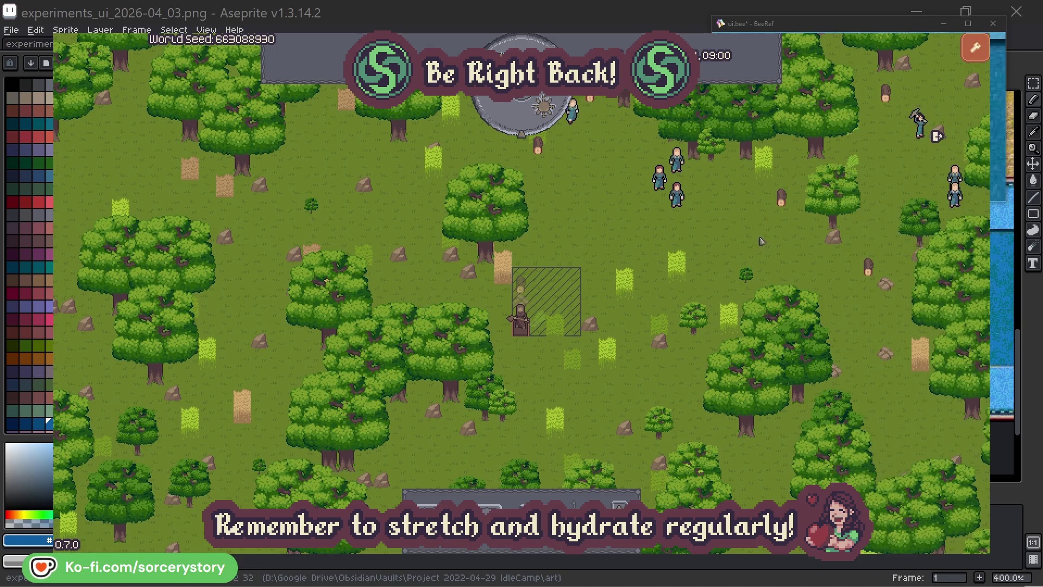
click(678, 196)
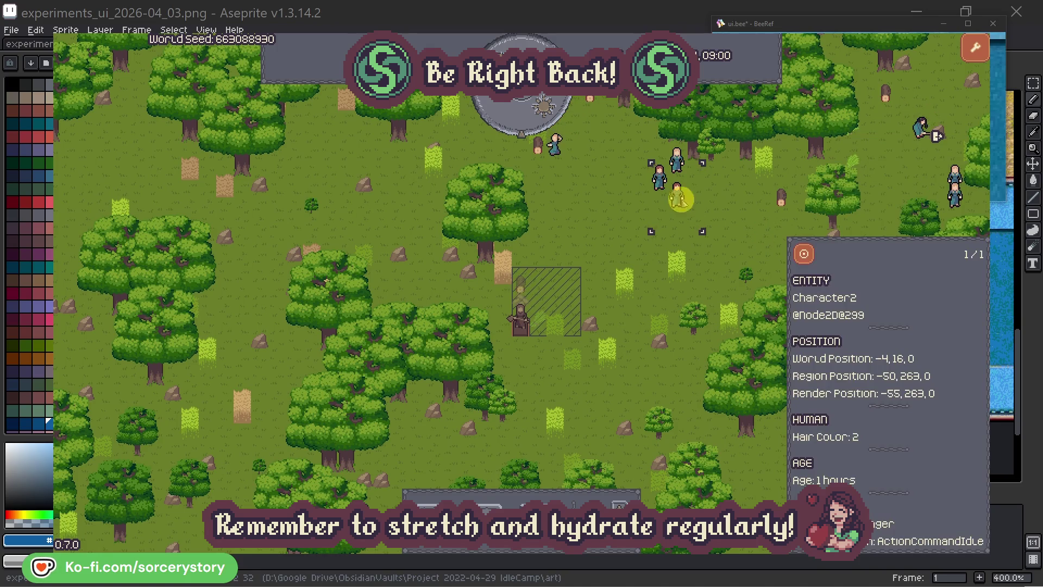
click(804, 253)
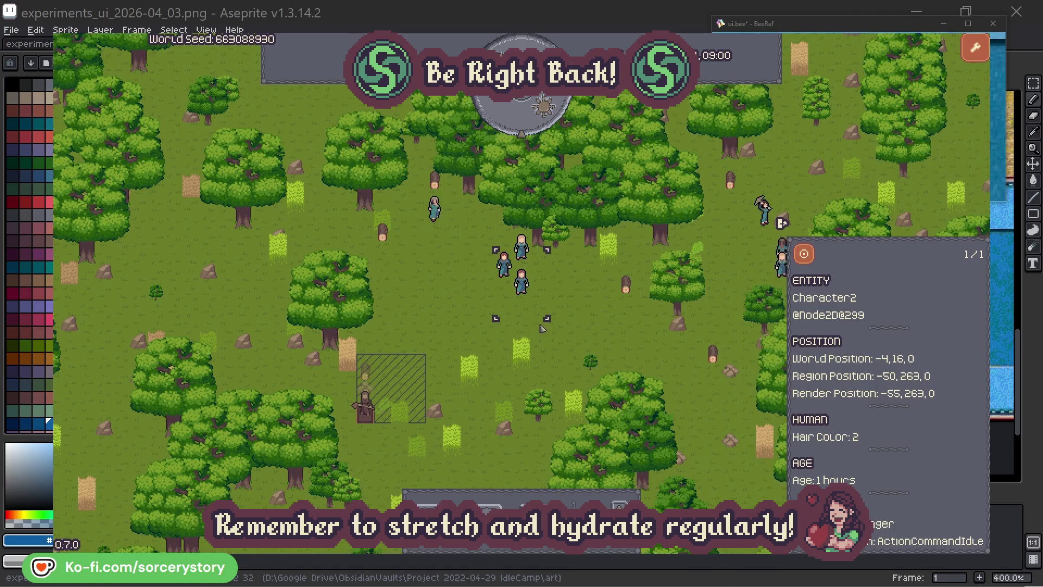
click(595, 315)
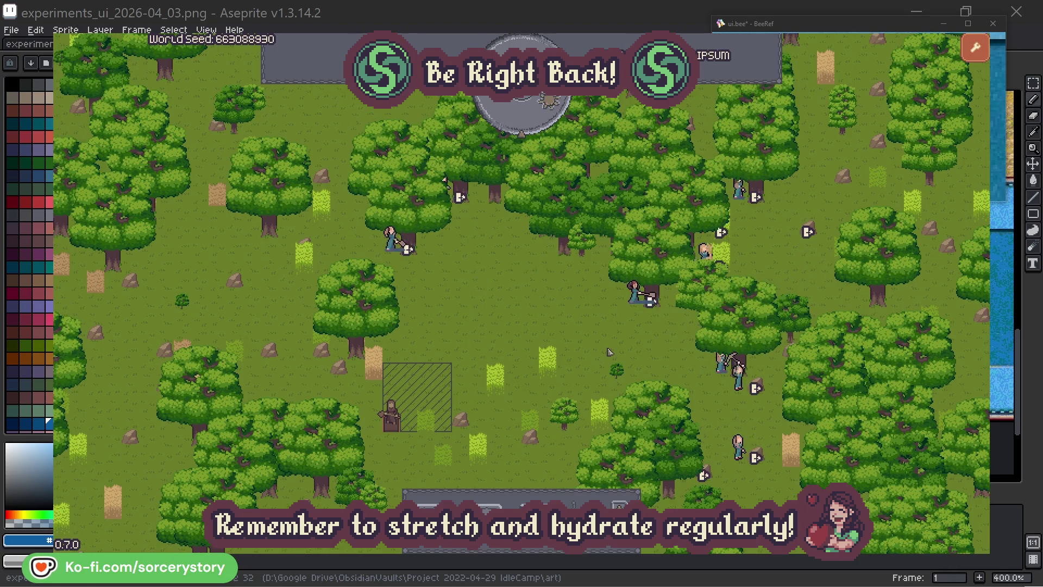
Check which oak Character2 is chopping, then close its inspector.
click(619, 314)
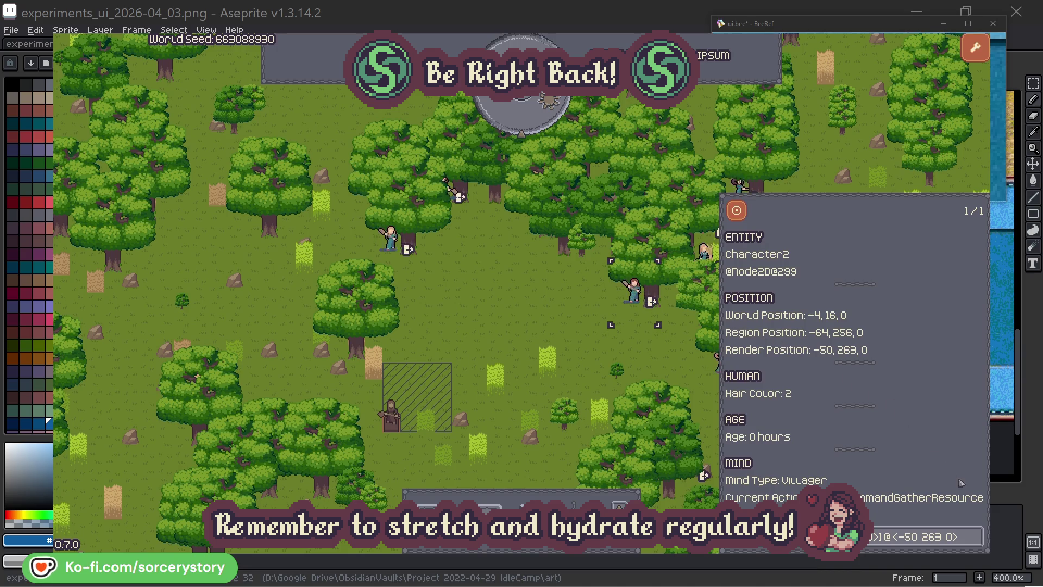
click(976, 544)
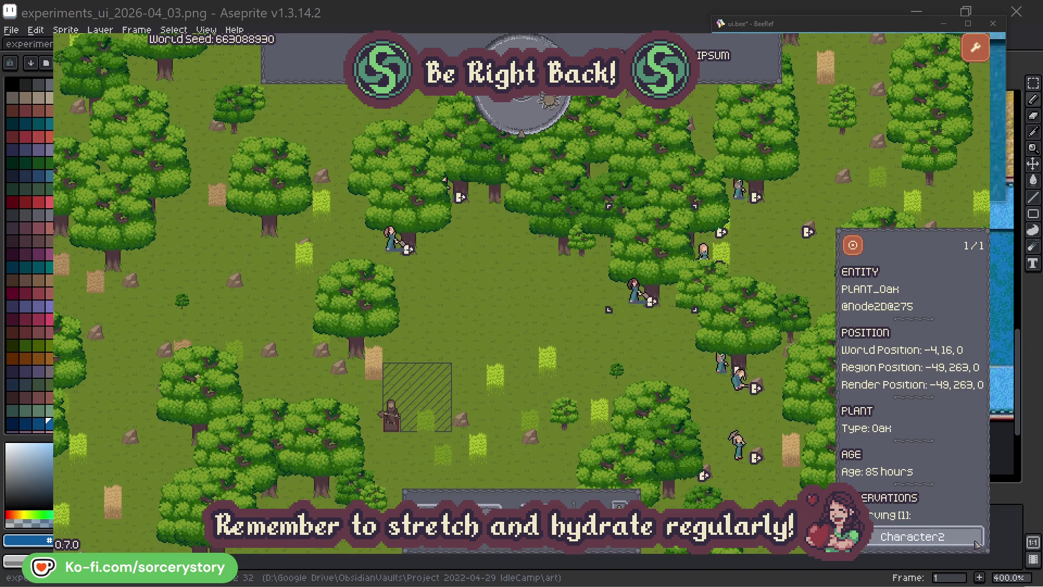
click(976, 543)
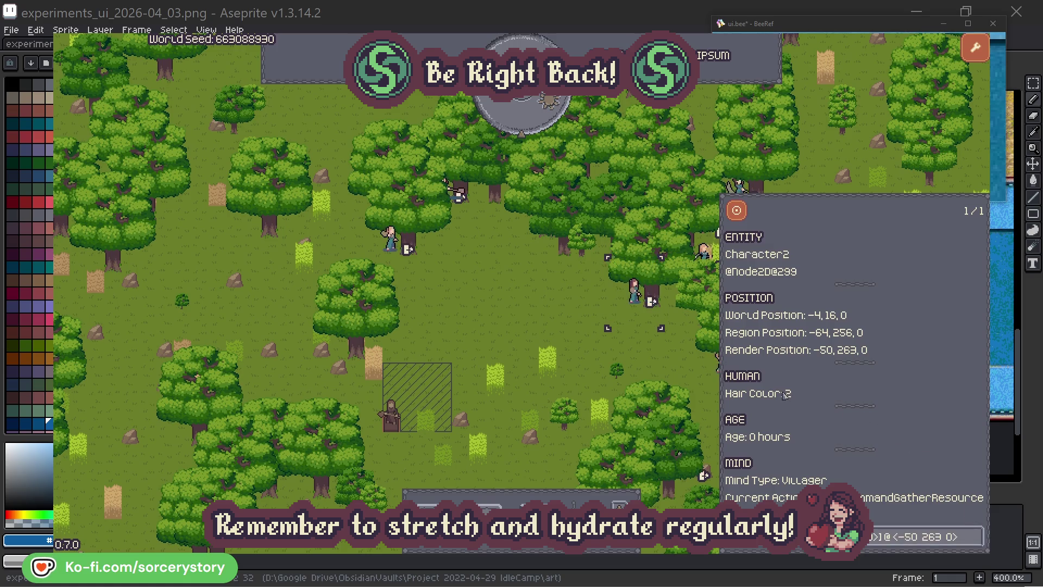
click(651, 362)
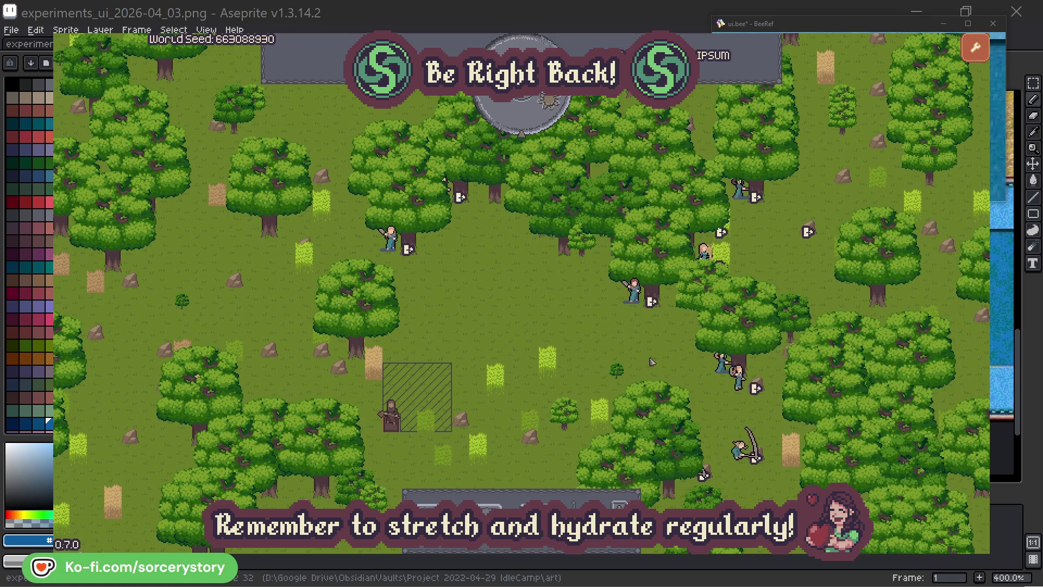
Check Character0's oak, then pass one hour to 09:00 and inspect the wood pile.
click(391, 240)
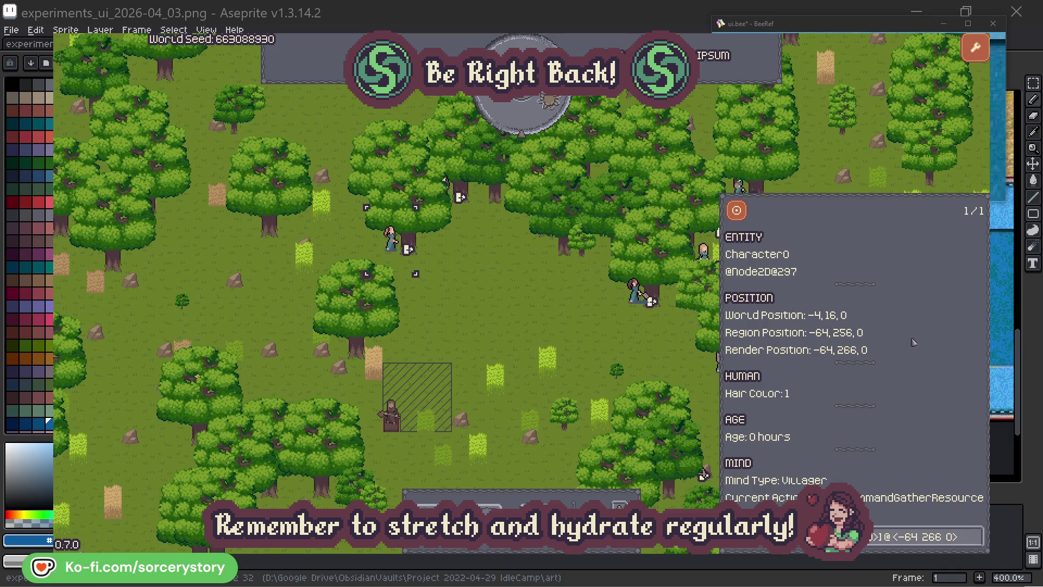
click(976, 536)
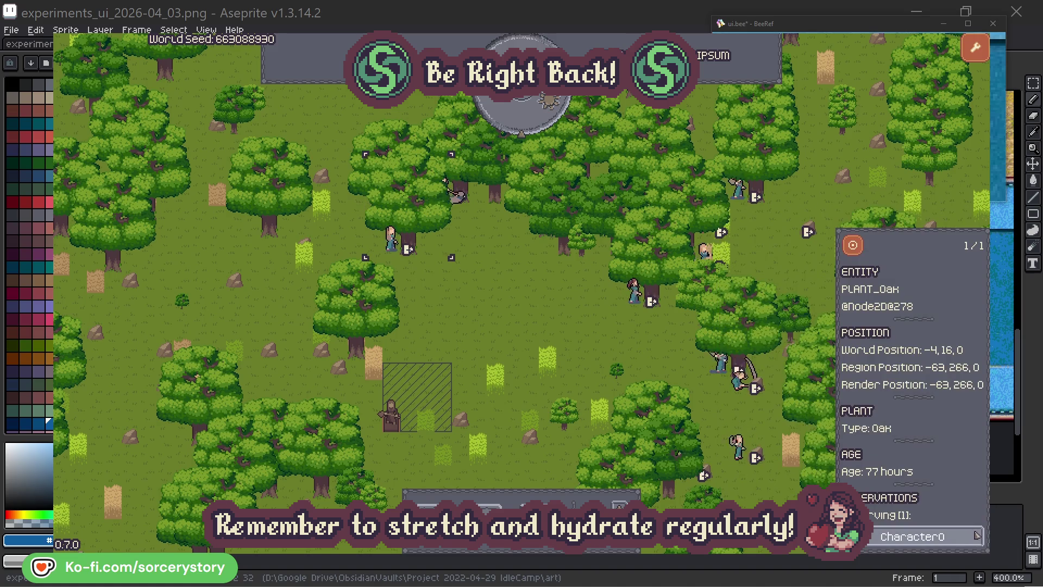
click(976, 536)
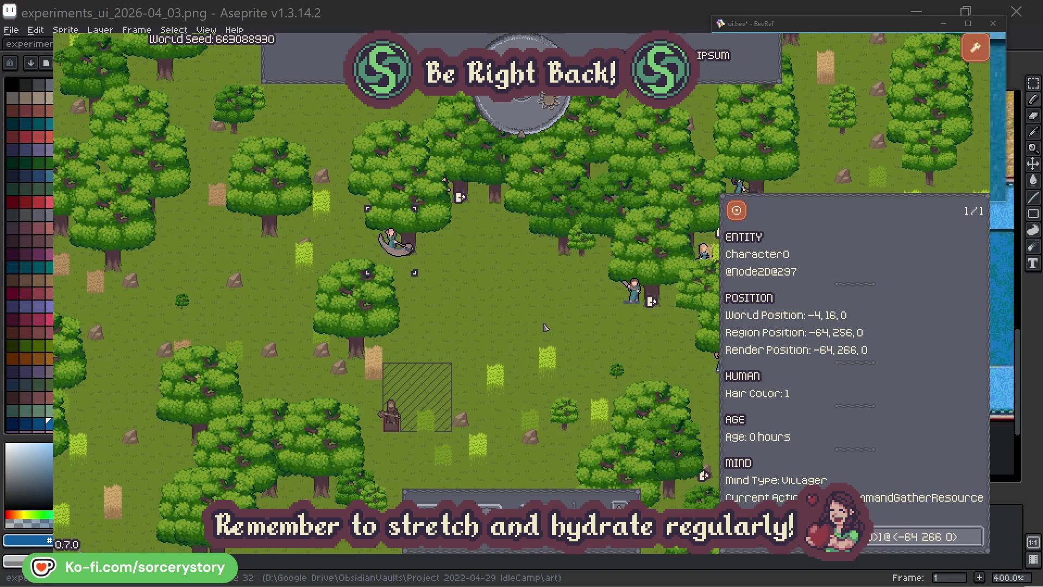
key(Escape)
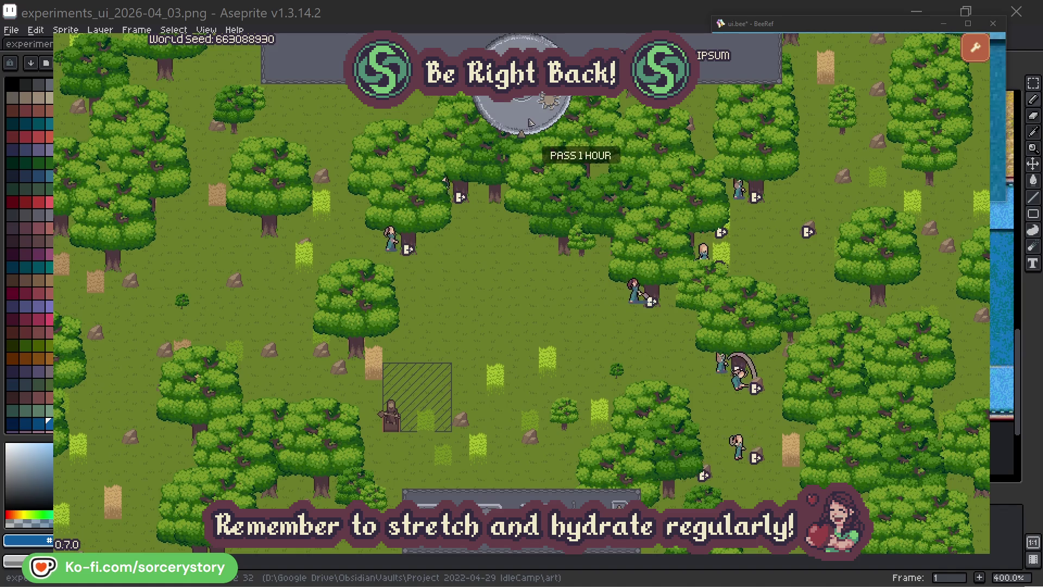
click(531, 123)
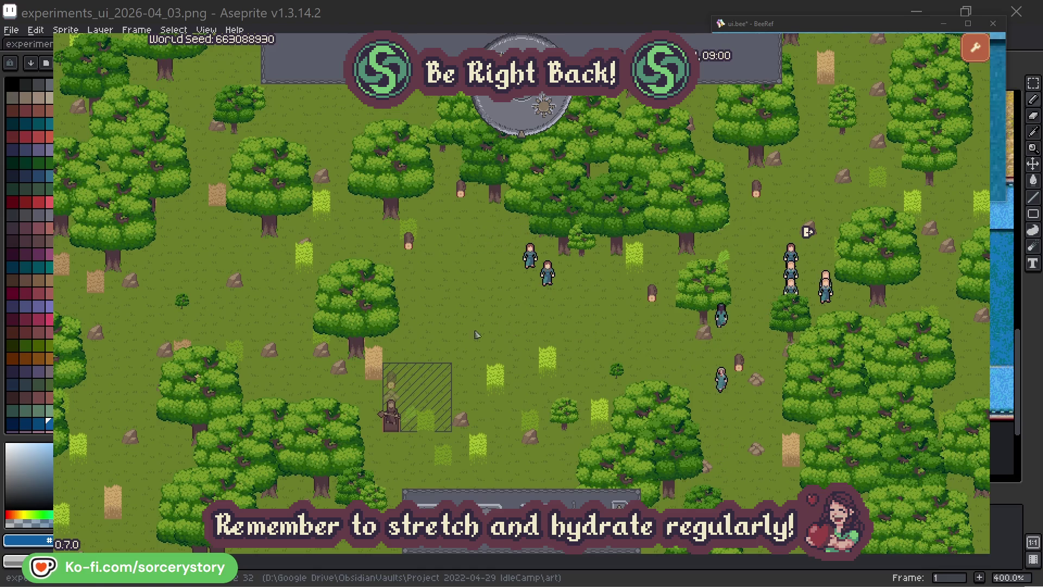
click(396, 385)
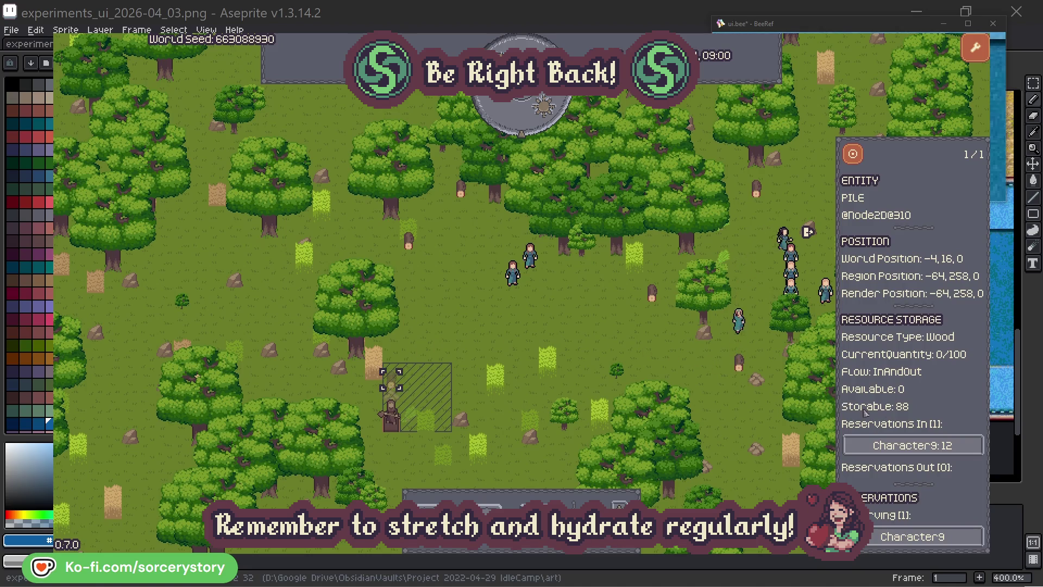
Trace Character9's carry route from the 2 Herb pile to the Wood pile.
click(960, 446)
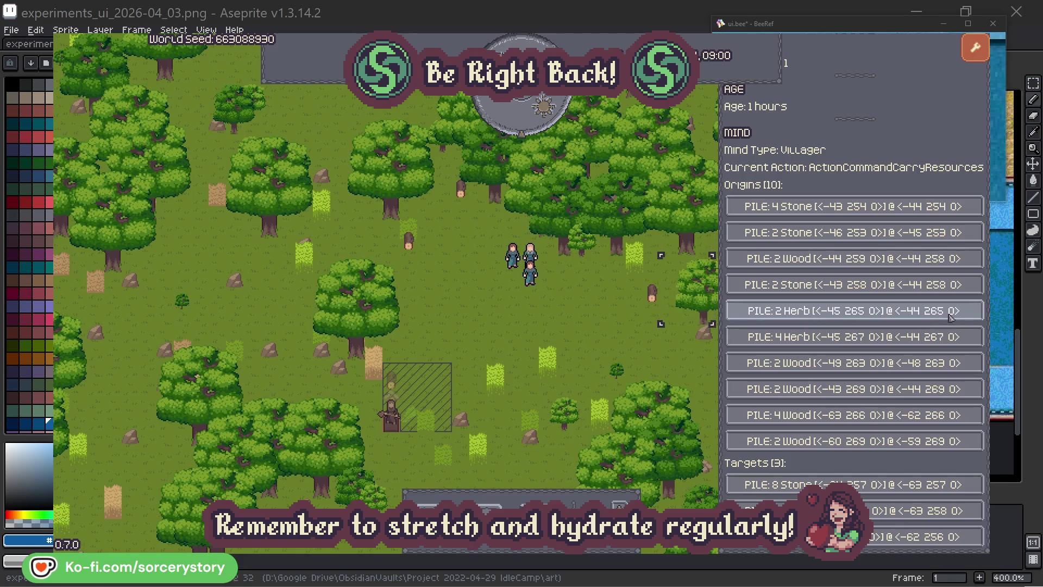
click(951, 318)
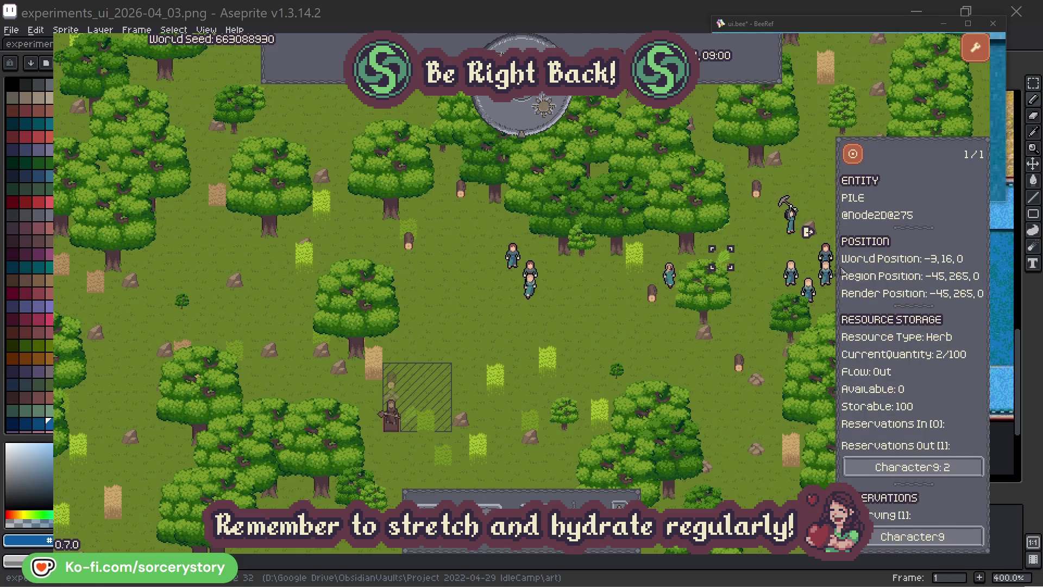
click(853, 154)
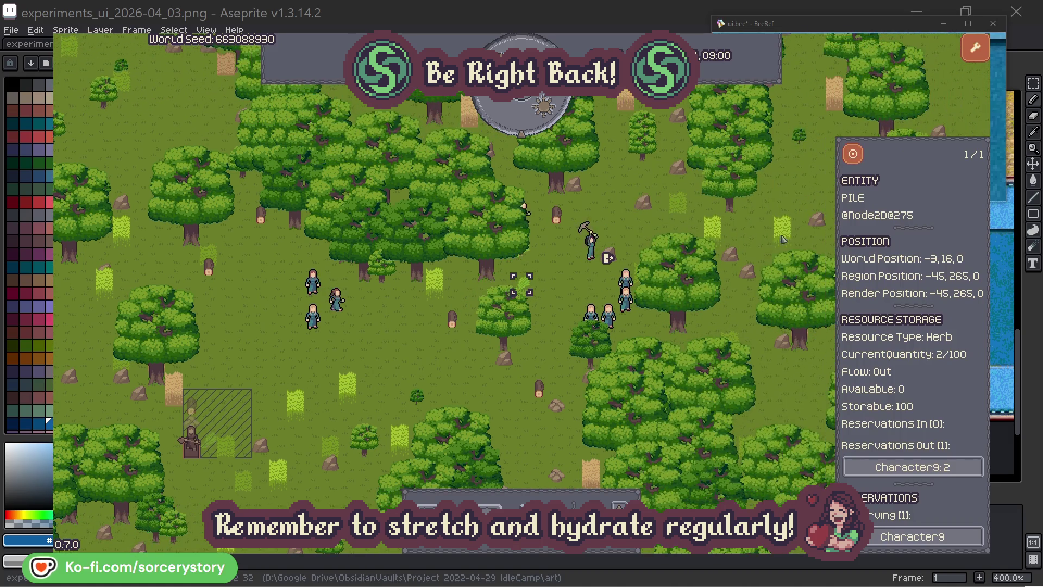
click(926, 467)
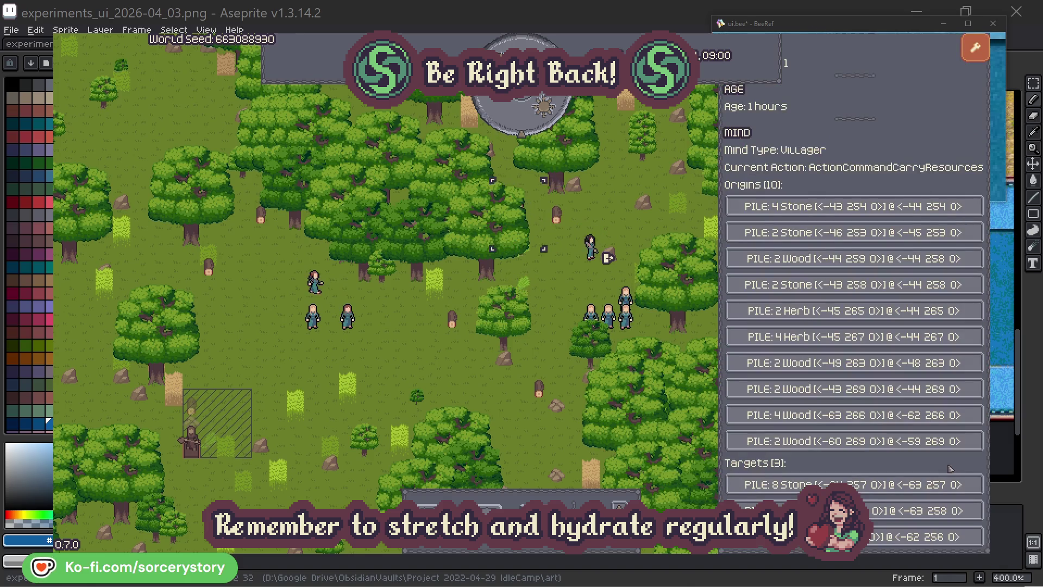
click(923, 511)
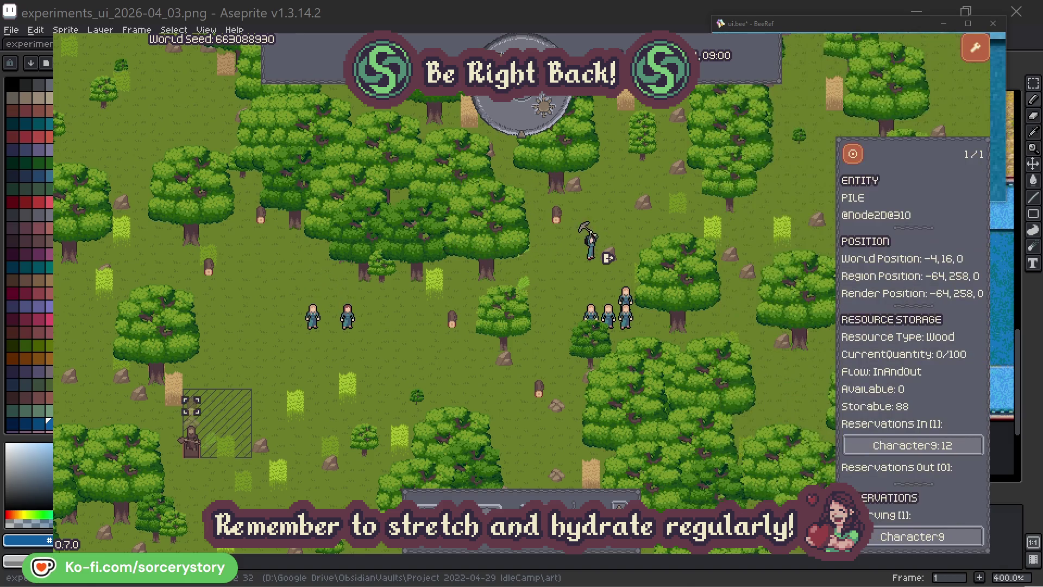
click(853, 155)
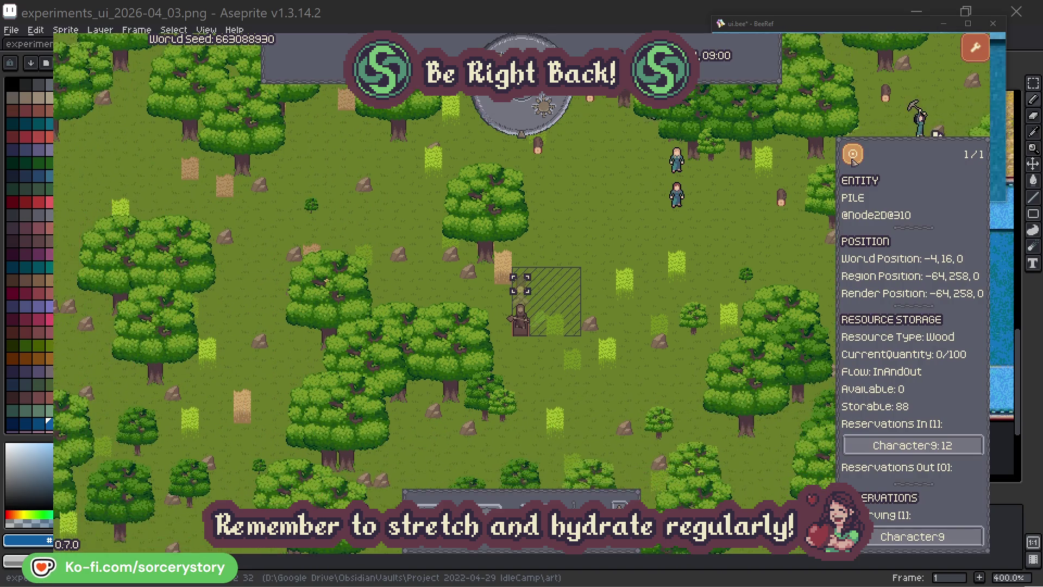
click(755, 240)
Inspect Character2 and the oak it is working on.
click(676, 192)
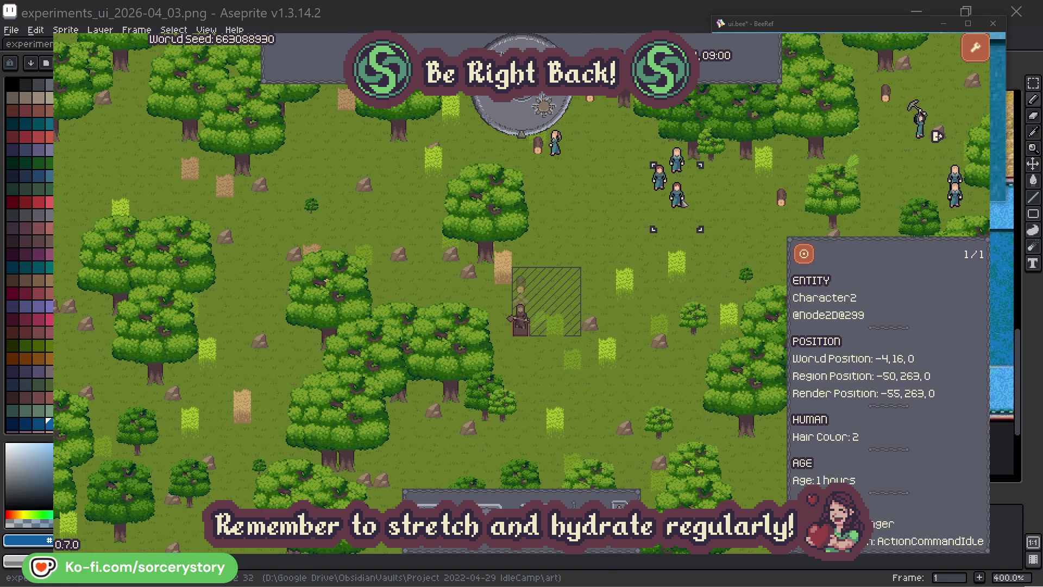
click(813, 252)
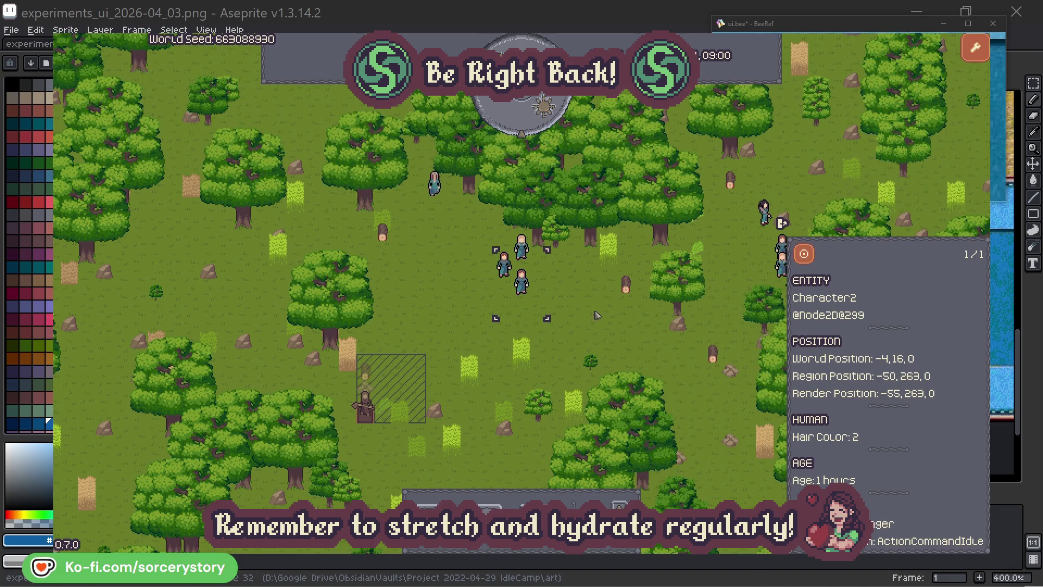
click(597, 315)
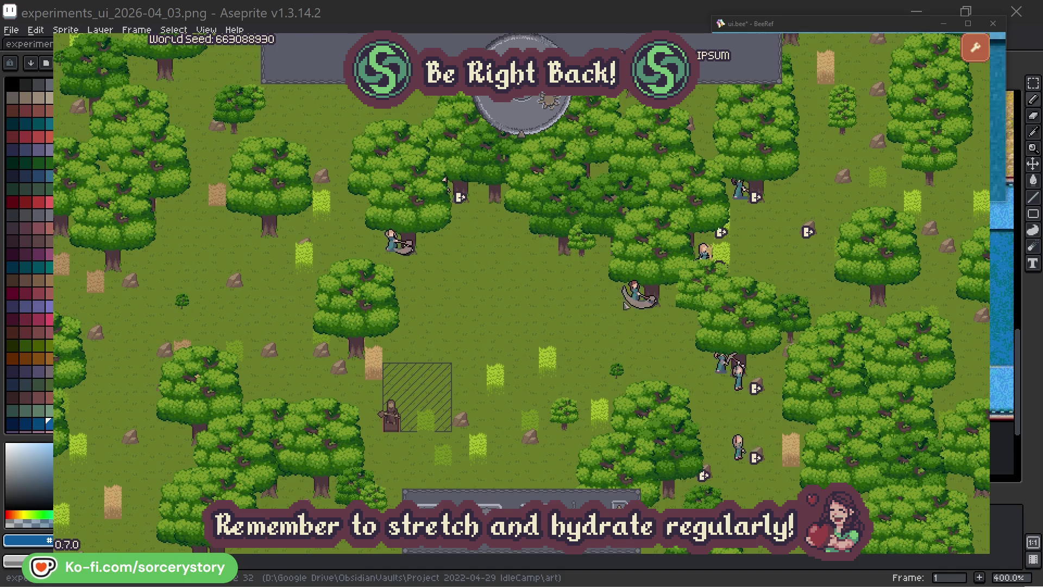
click(613, 340)
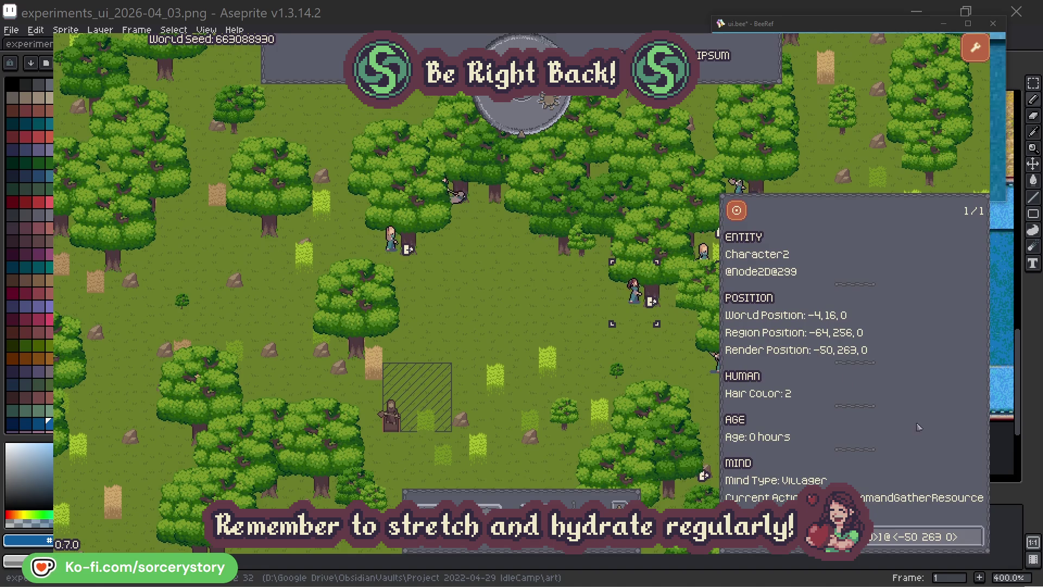
click(976, 543)
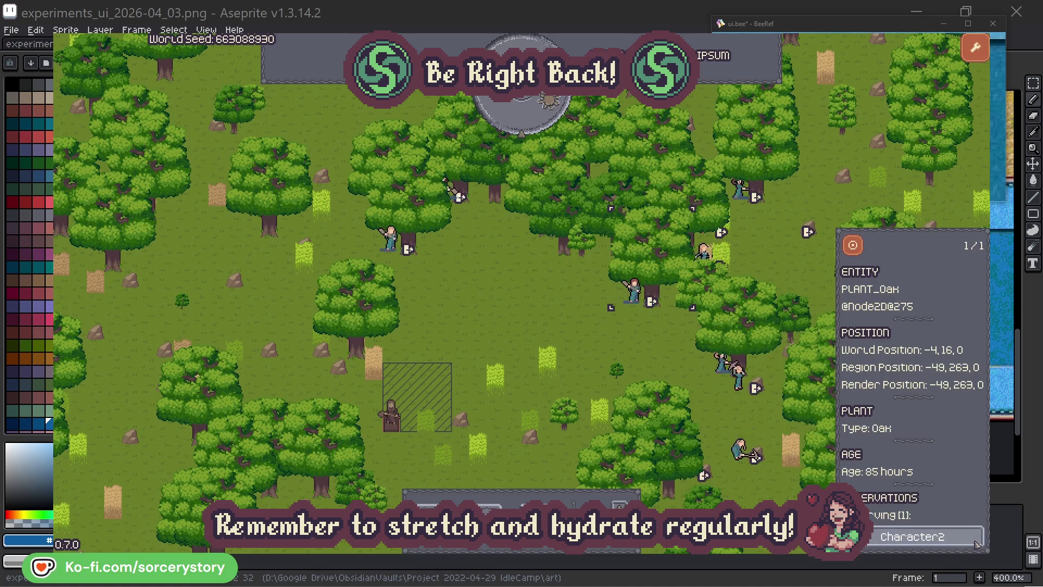
click(976, 543)
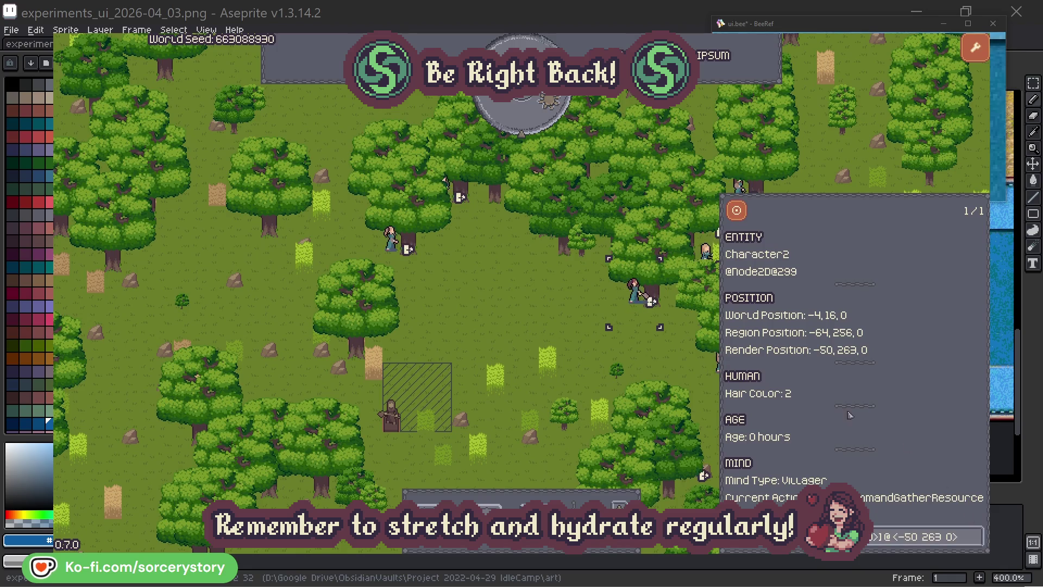
click(651, 362)
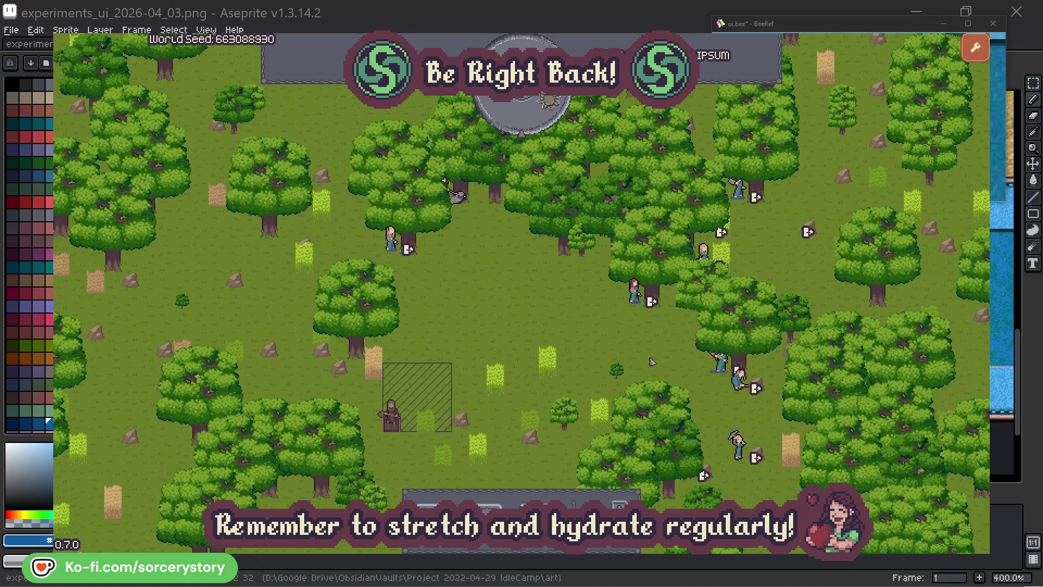
Check Character0's oak, close the inspector and advance the clock one hour.
click(403, 263)
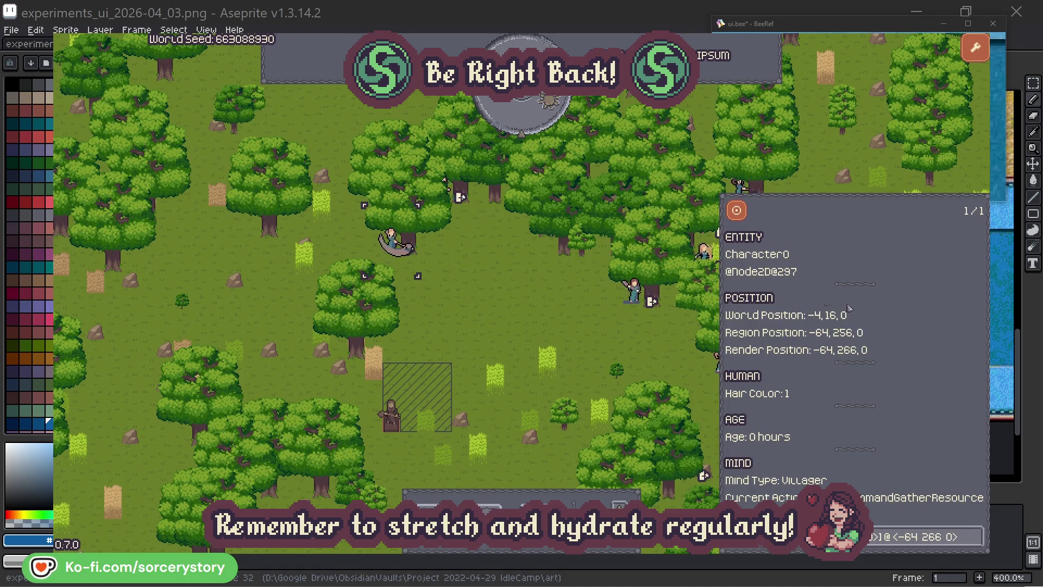
click(976, 535)
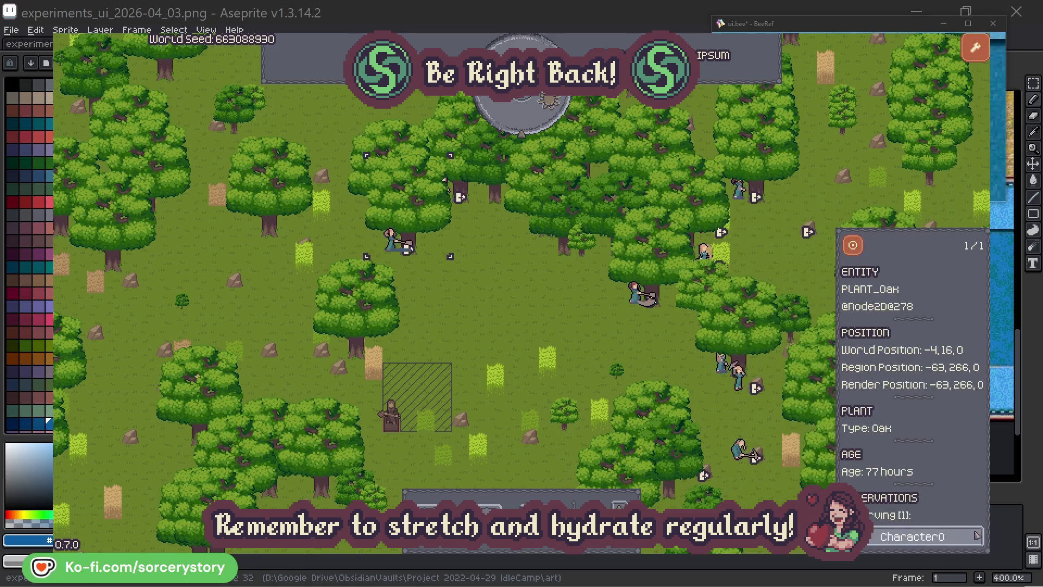
click(976, 536)
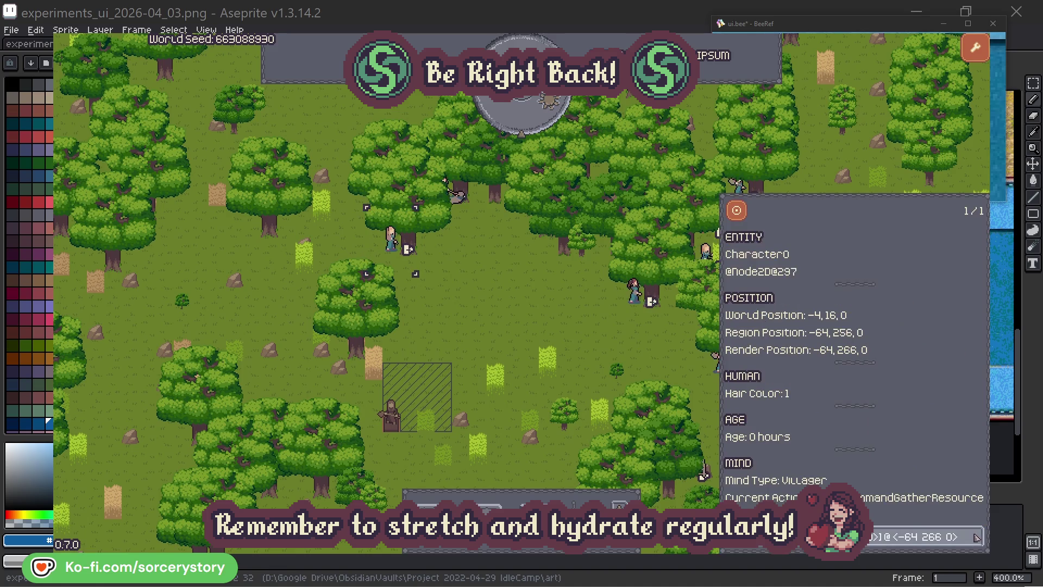
click(545, 326)
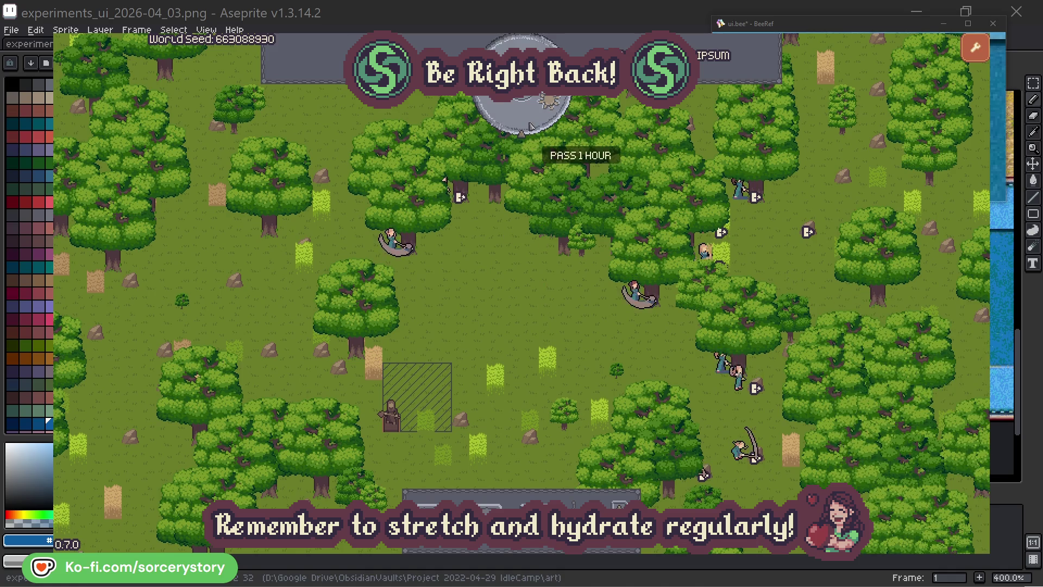
click(530, 122)
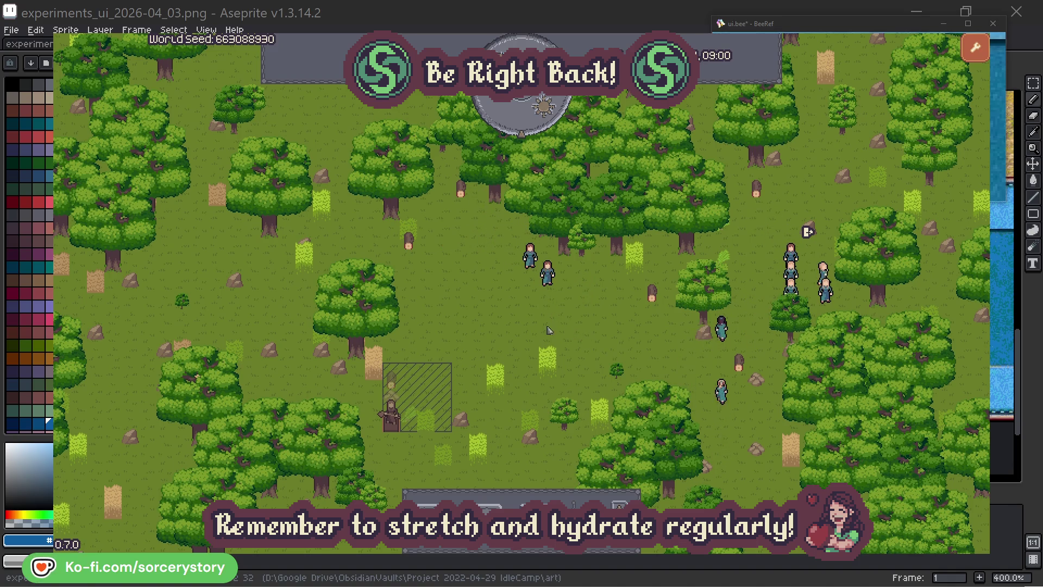
Follow Character9 from the wood pile to the 2 Herb pile and back, centring the camera on each.
click(392, 380)
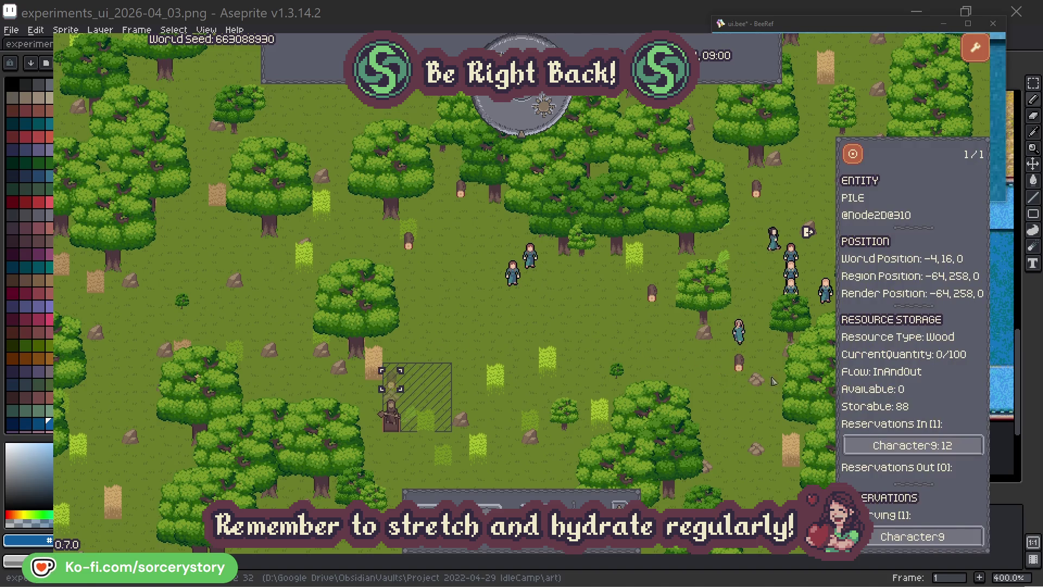
click(958, 446)
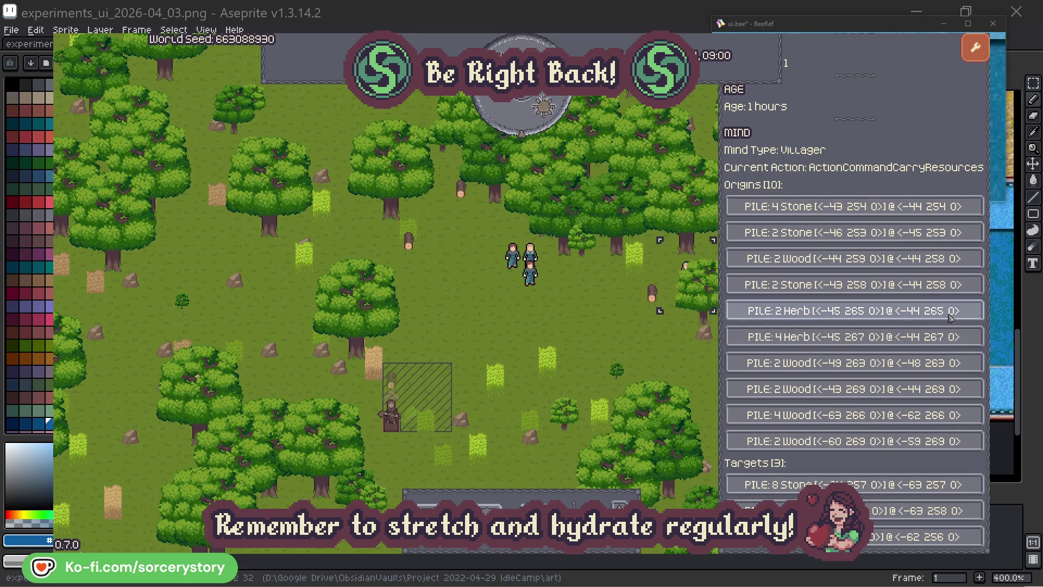
click(951, 316)
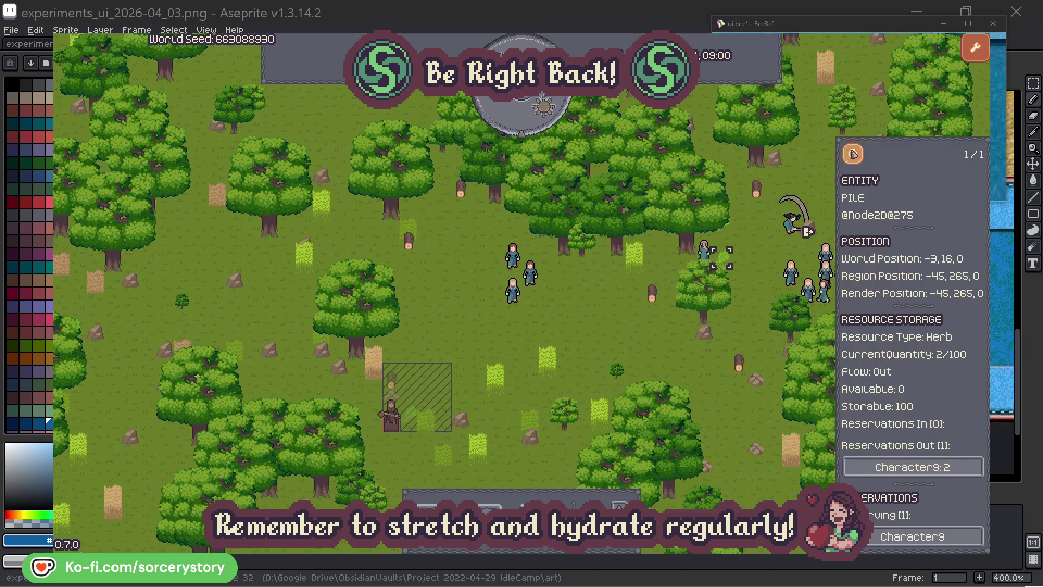
click(862, 160)
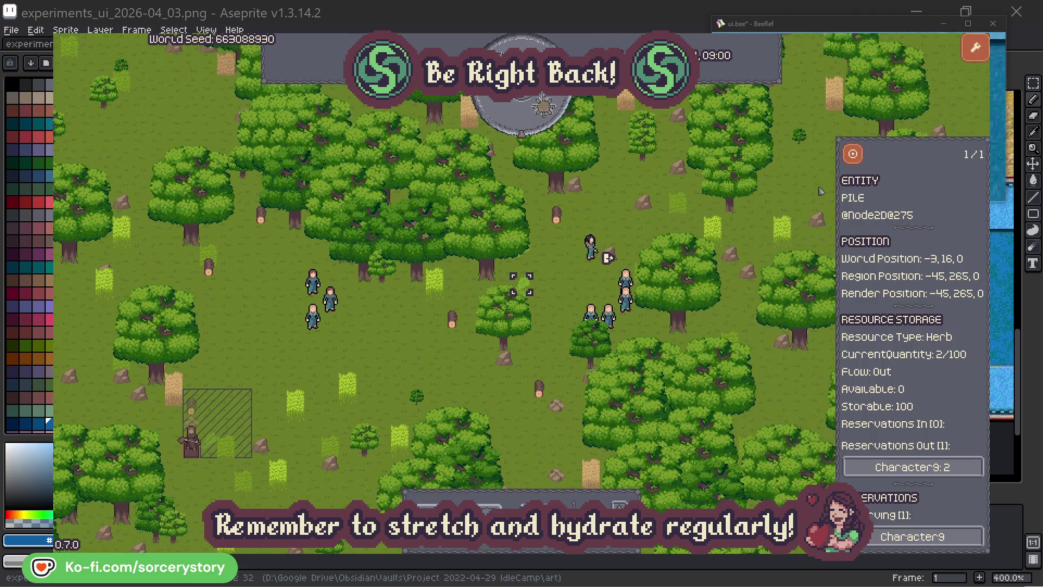
click(888, 465)
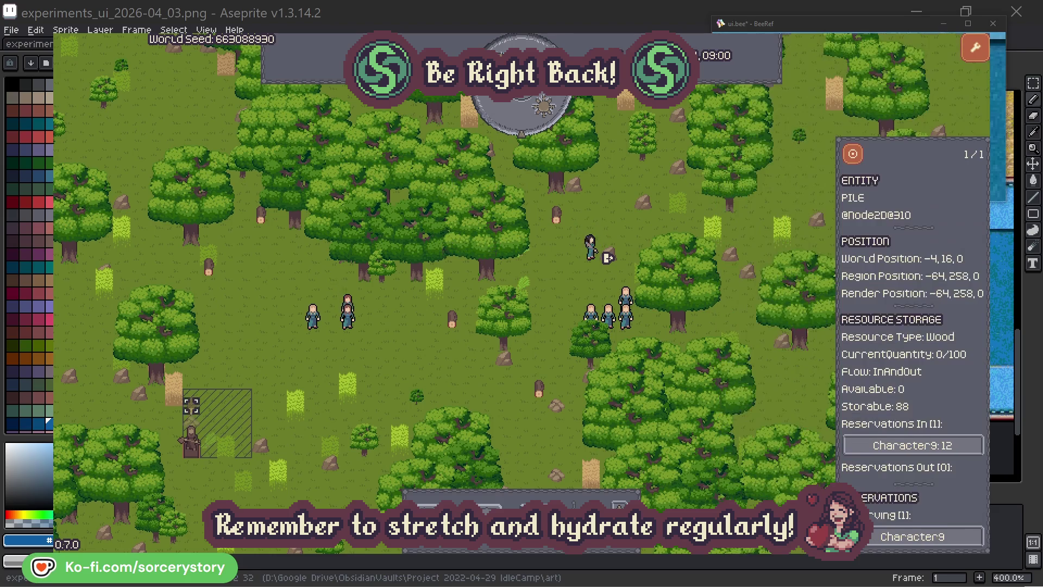
click(896, 510)
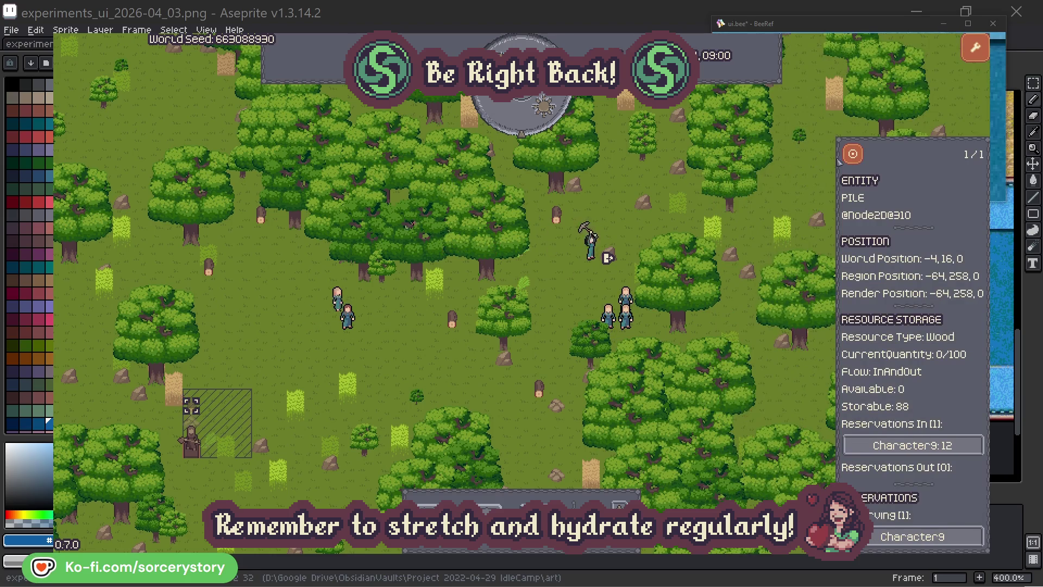
click(853, 157)
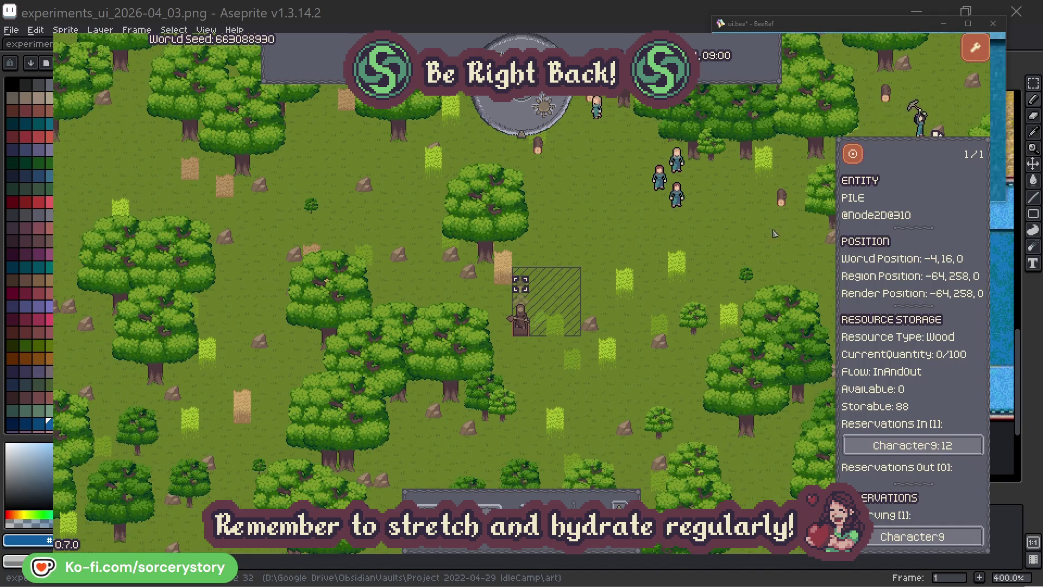
click(768, 239)
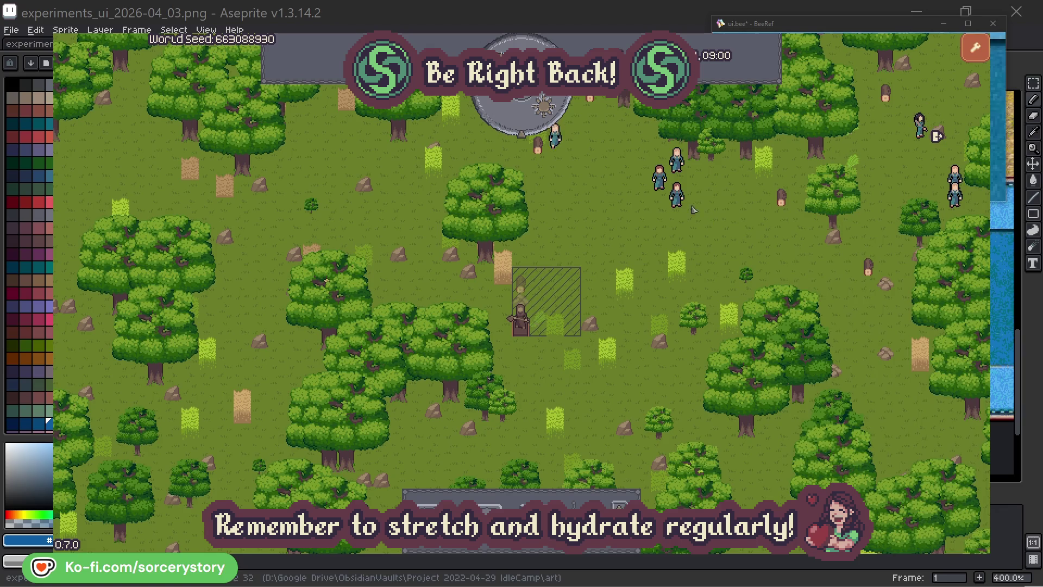
Inspect villager Character2 and centre the camera on it.
click(691, 207)
click(804, 254)
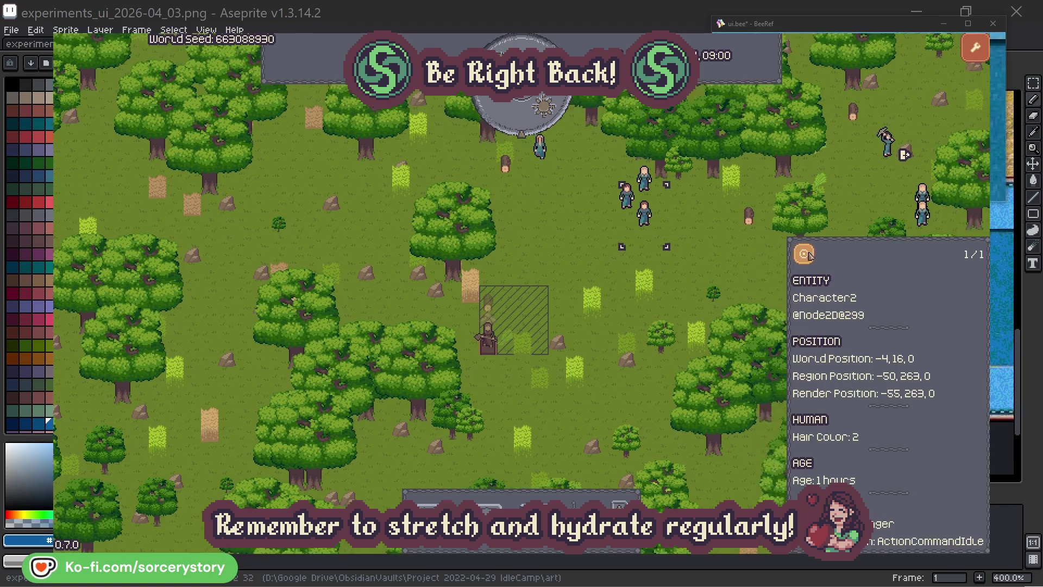
click(596, 315)
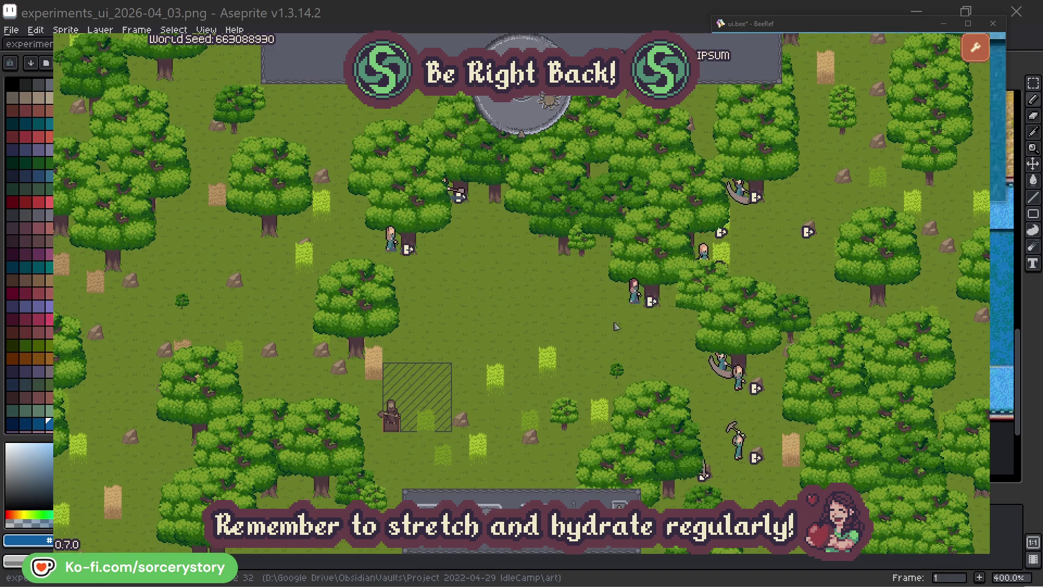
Check which oak Character2 is gathering from.
click(615, 326)
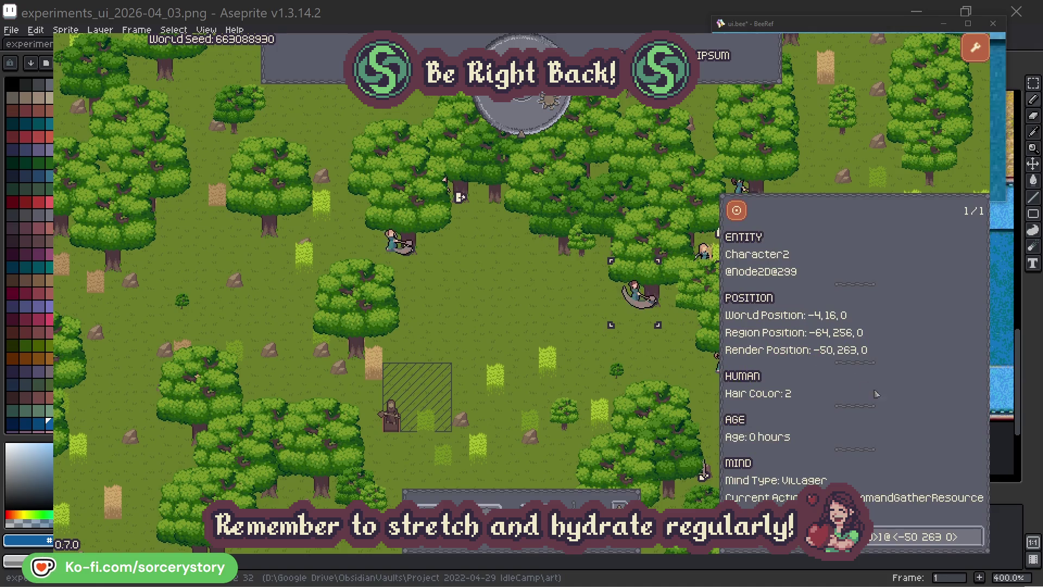
click(976, 536)
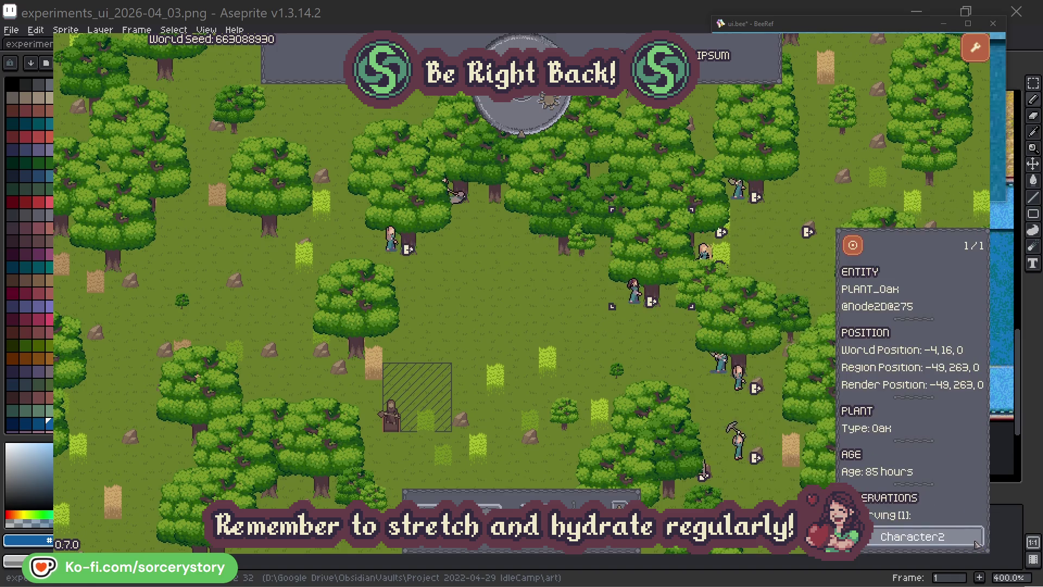
click(976, 542)
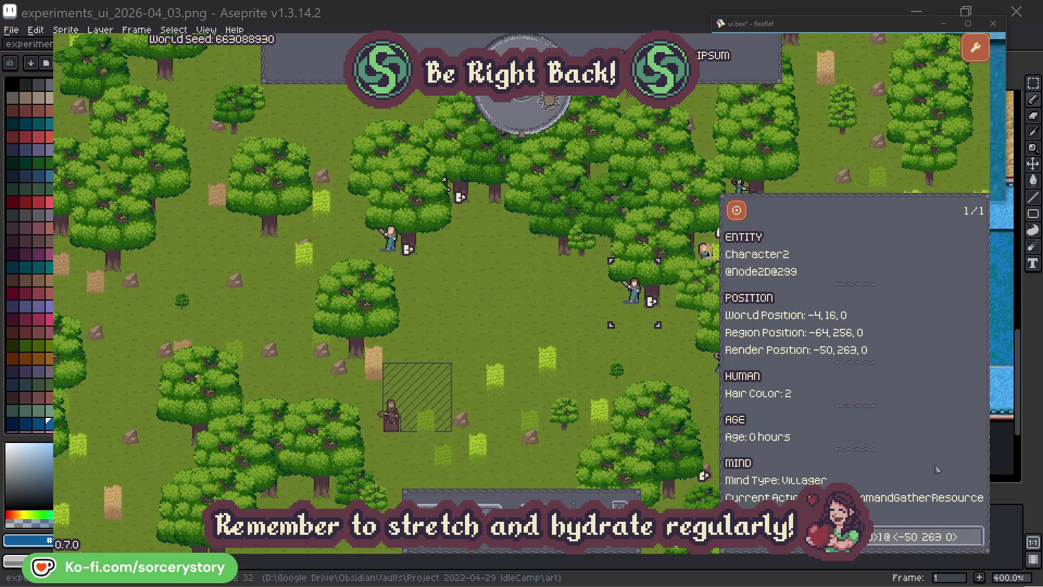
click(652, 361)
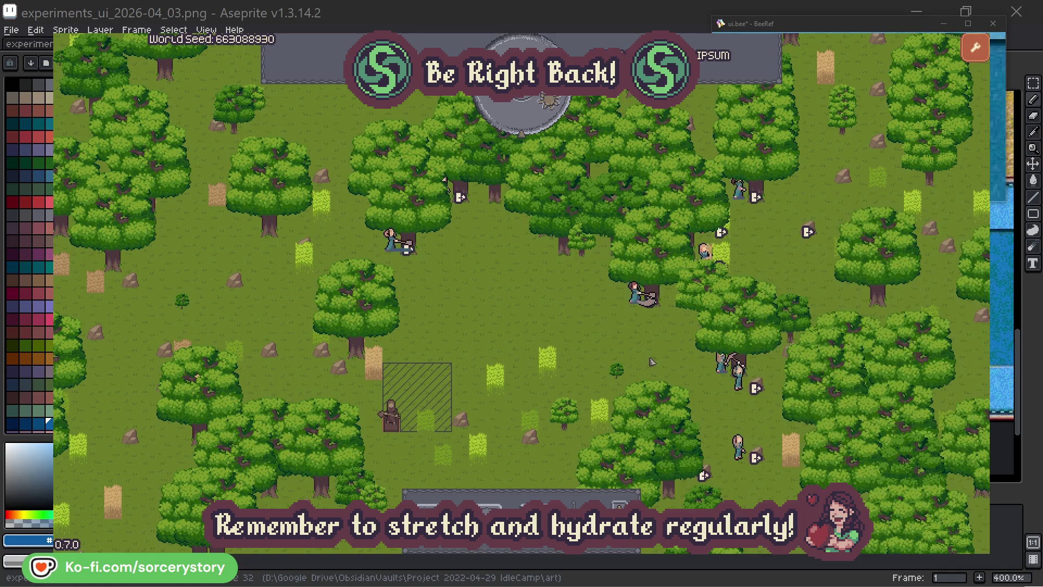
Check Character0's oak, then pass one hour so the clock reads 09:00.
click(392, 250)
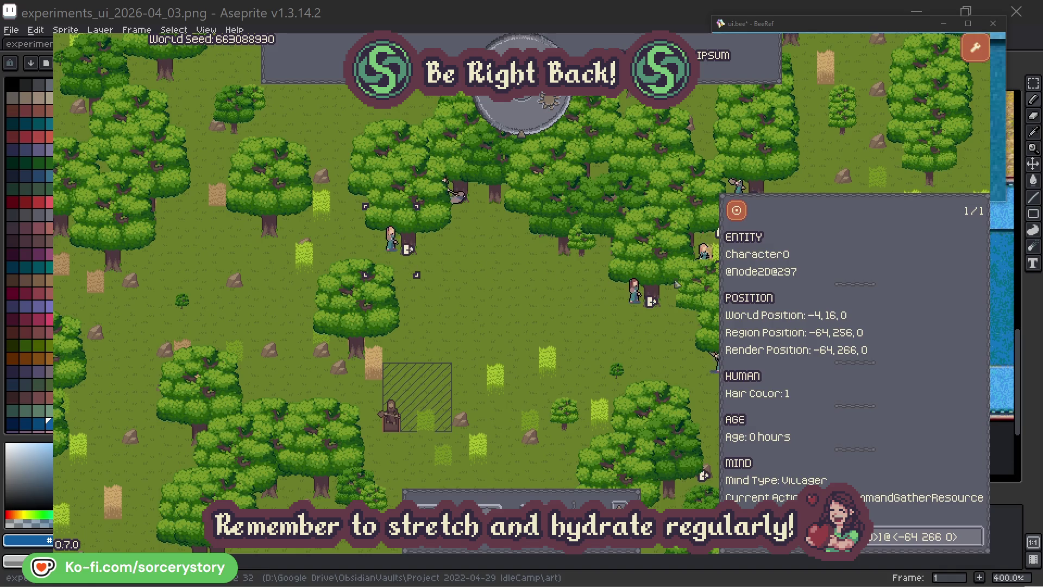
click(976, 530)
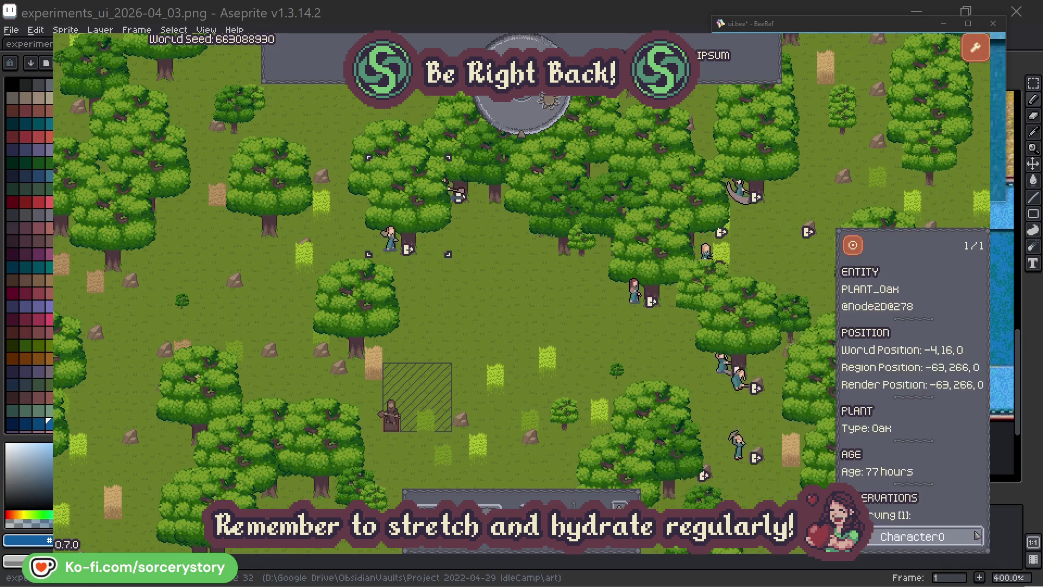
click(976, 536)
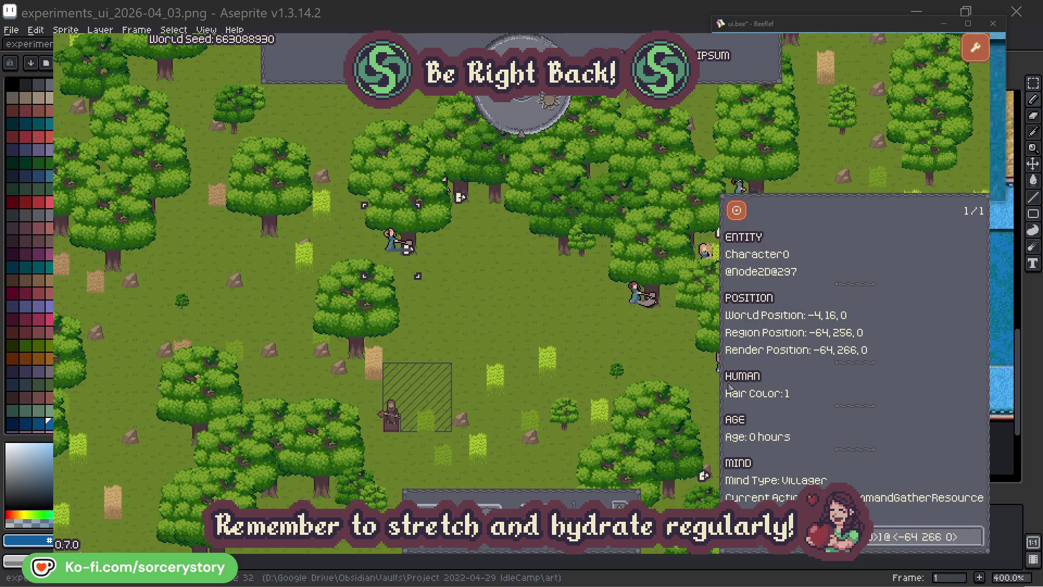
click(545, 327)
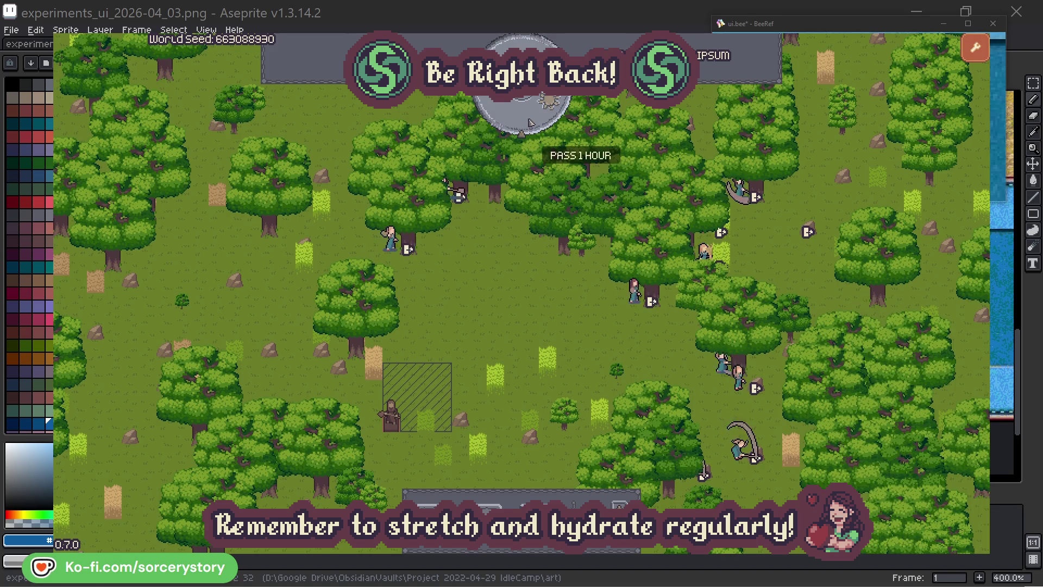
click(531, 121)
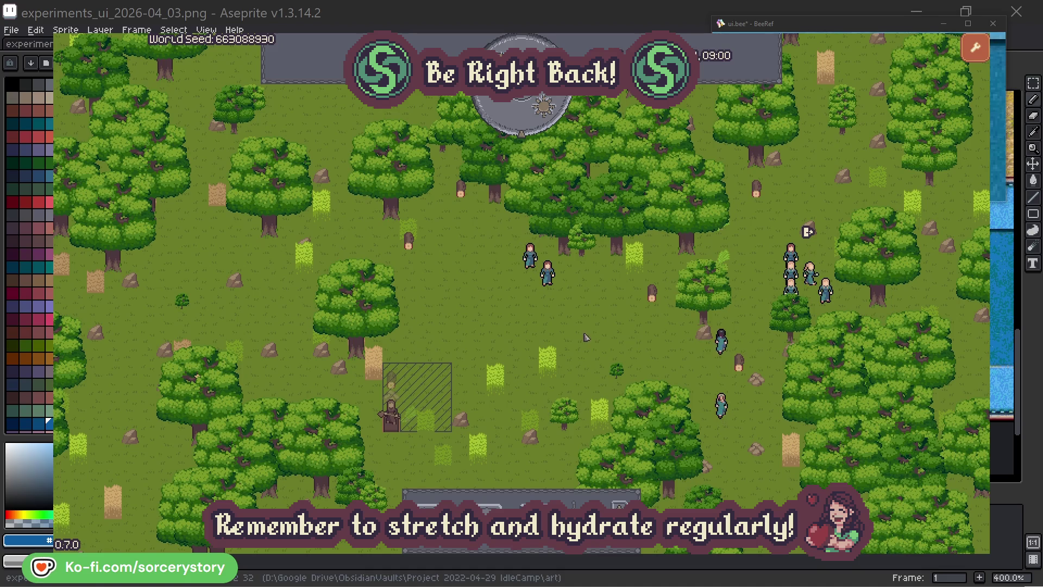
Trace the wood pile's villager between the 2 Herb and wood piles, centring the map on each.
click(393, 383)
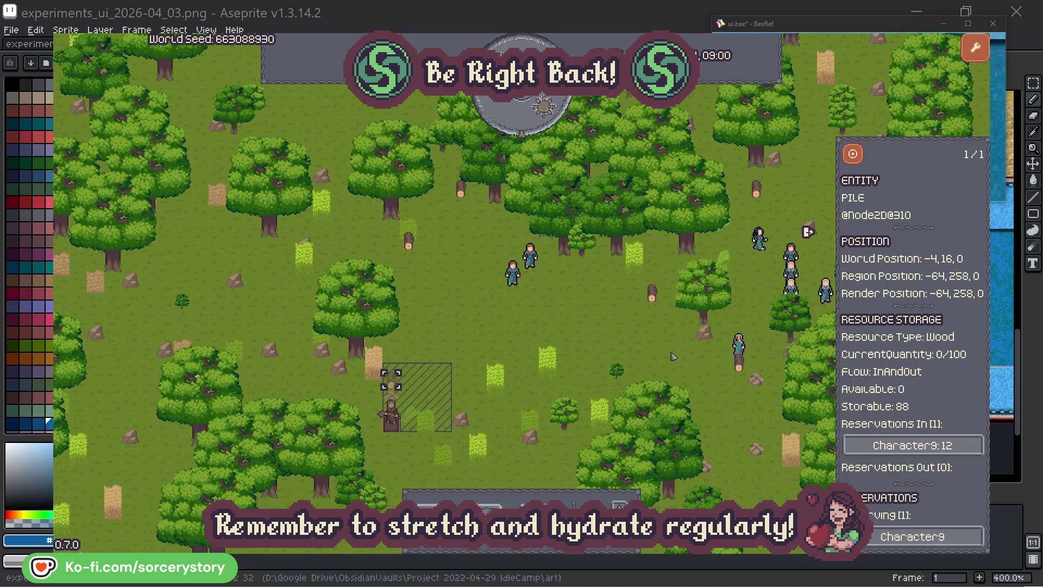
click(959, 446)
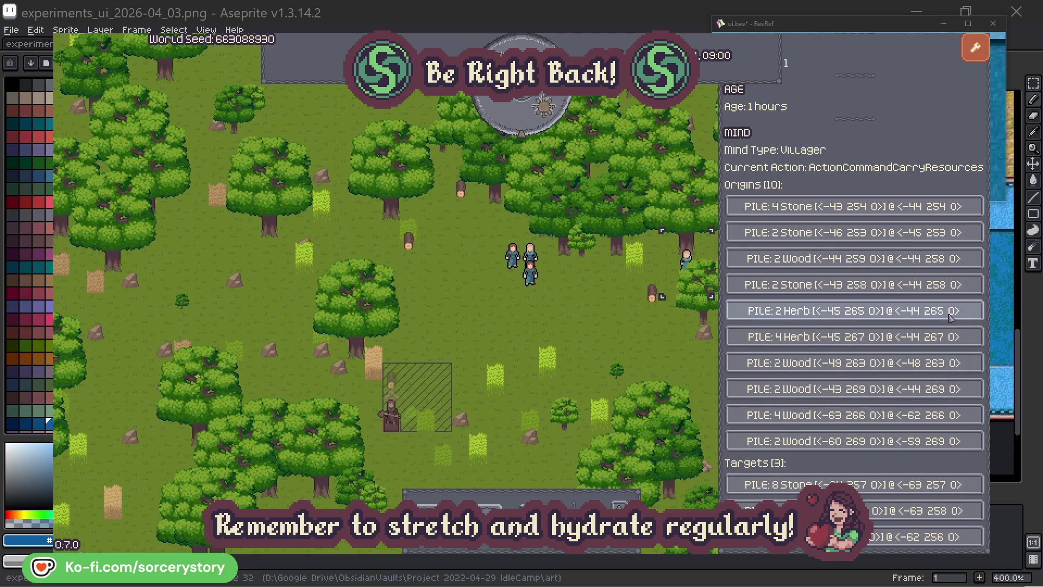
click(950, 316)
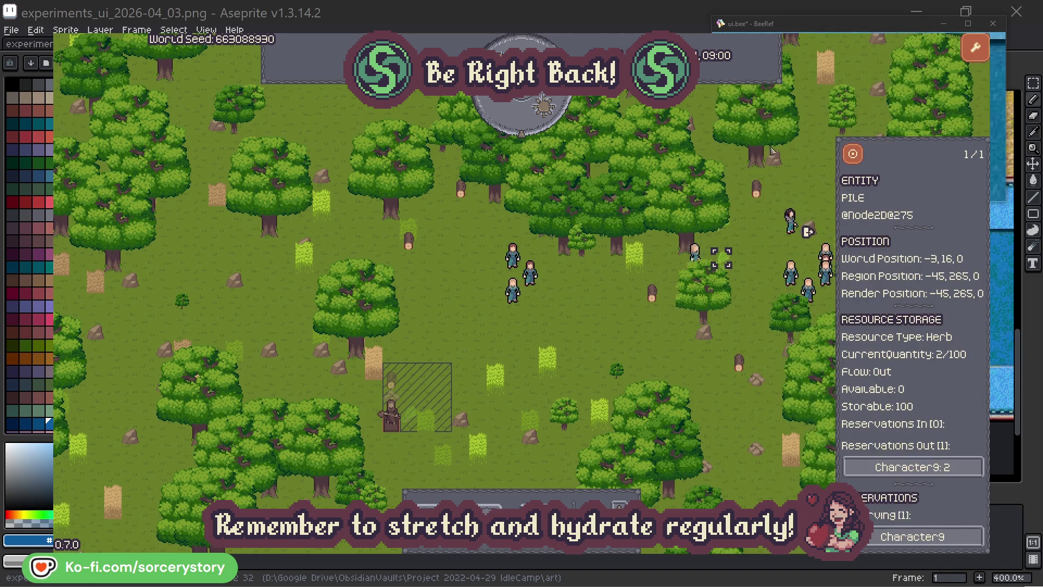
click(857, 158)
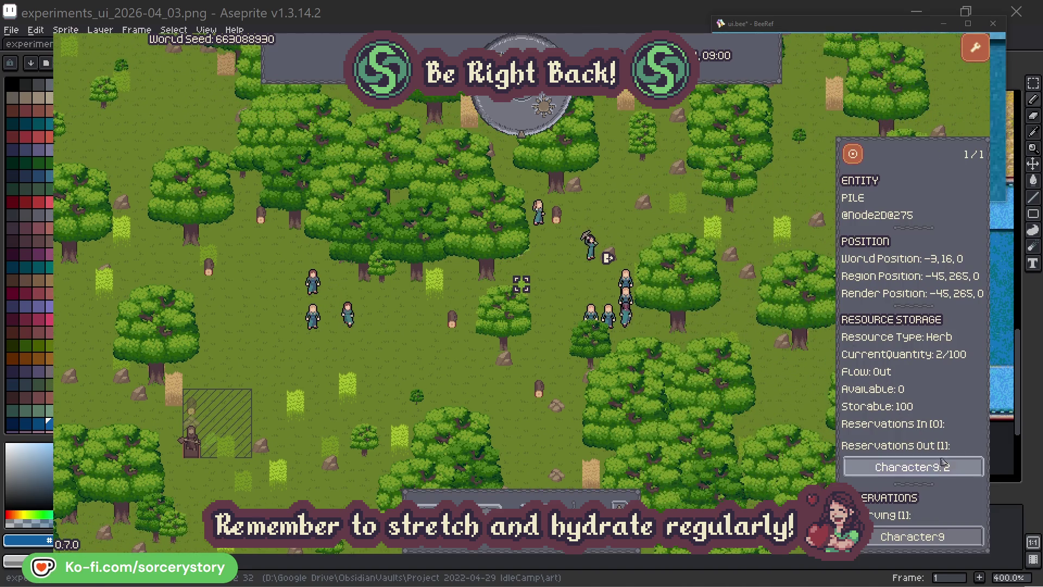
click(942, 464)
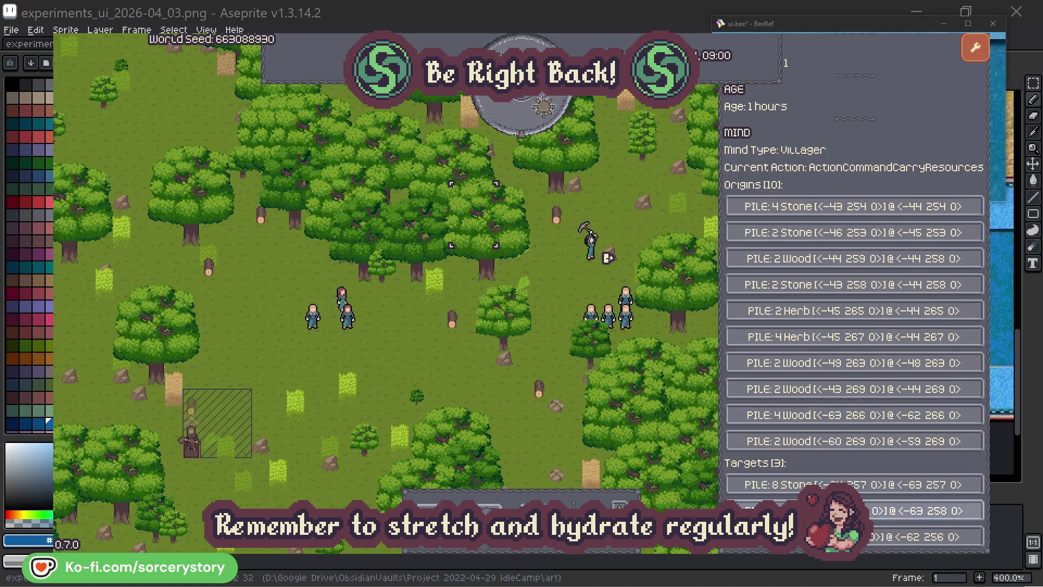
click(918, 510)
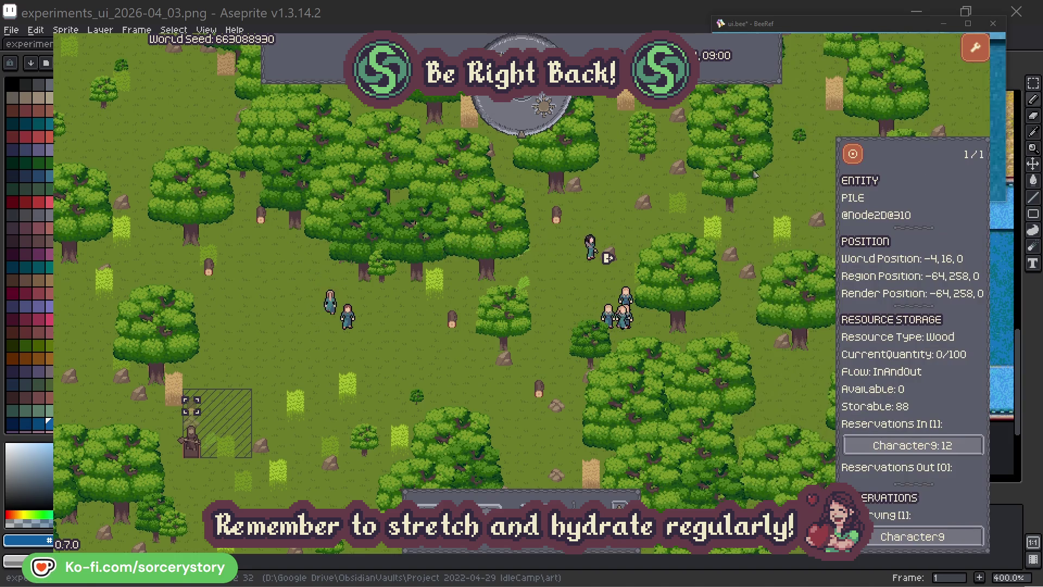
click(853, 156)
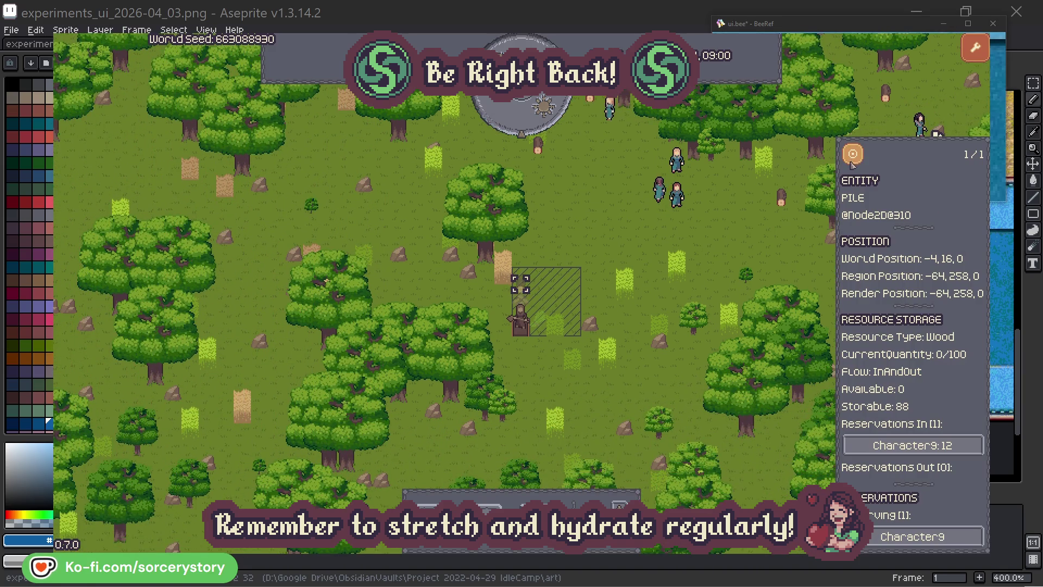
click(755, 241)
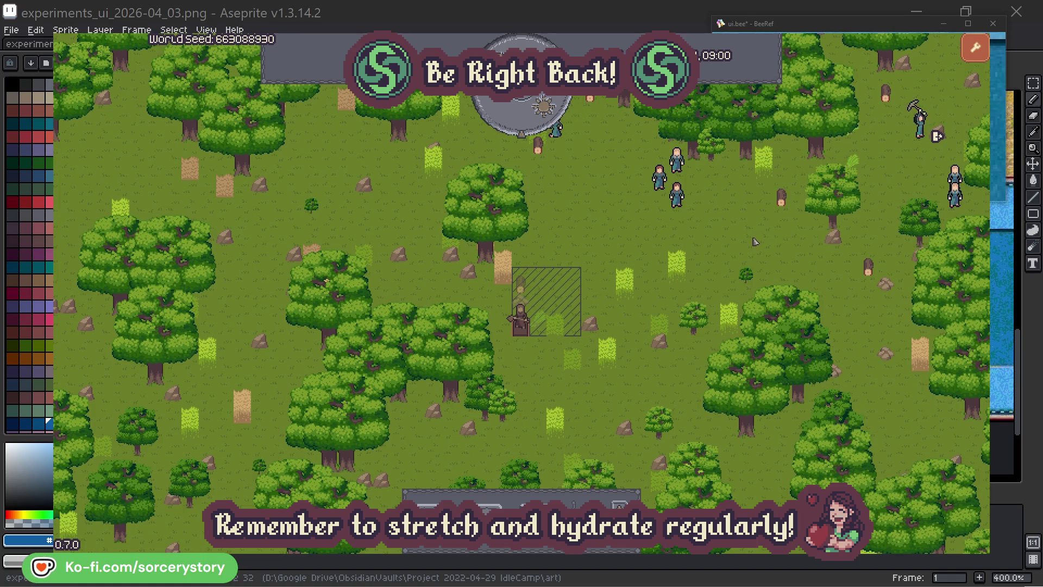
Check the oaks Character2 and Character0 are gathering from.
click(738, 232)
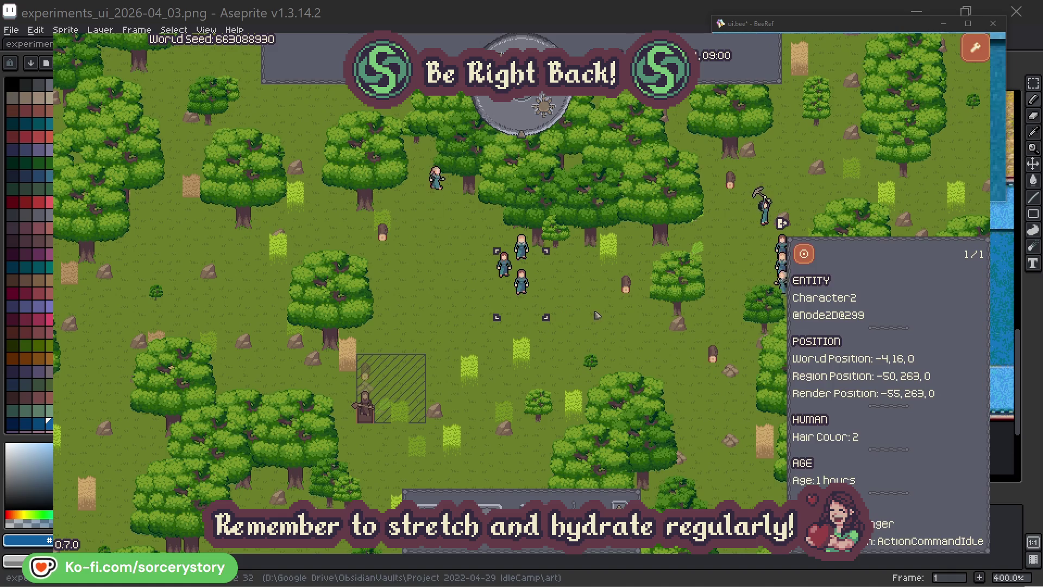
click(596, 315)
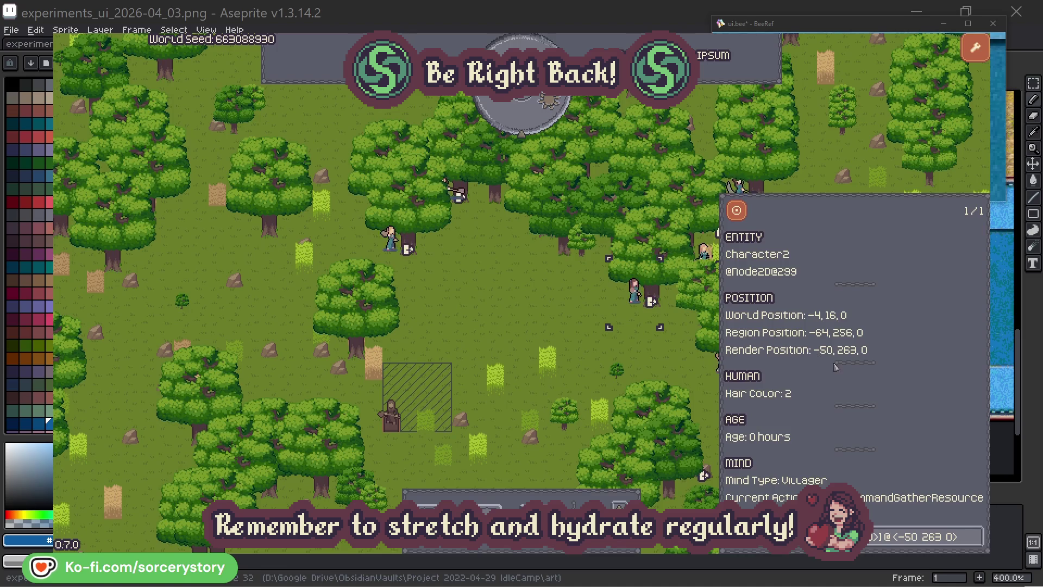
click(975, 536)
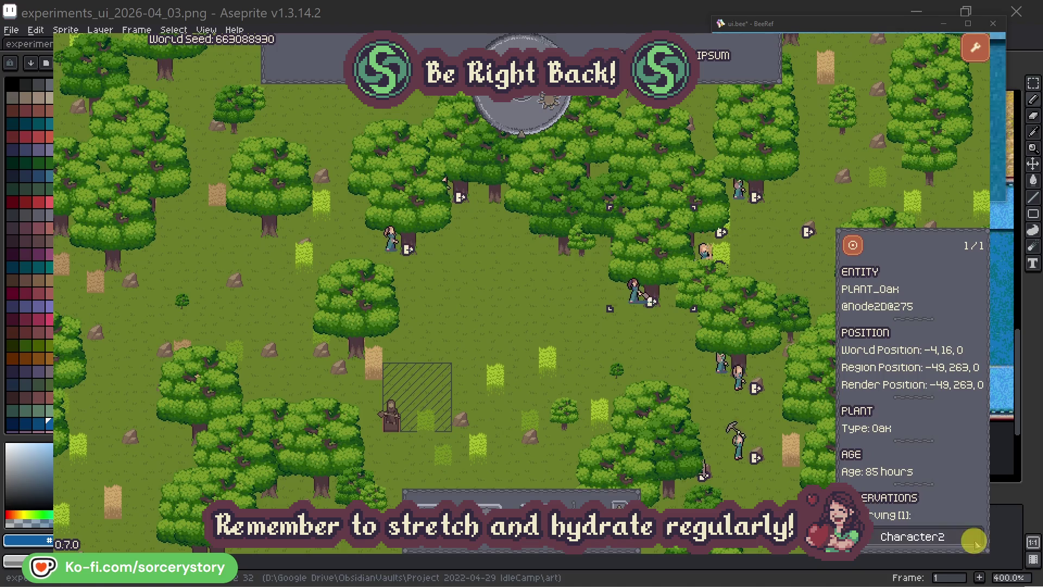
click(975, 537)
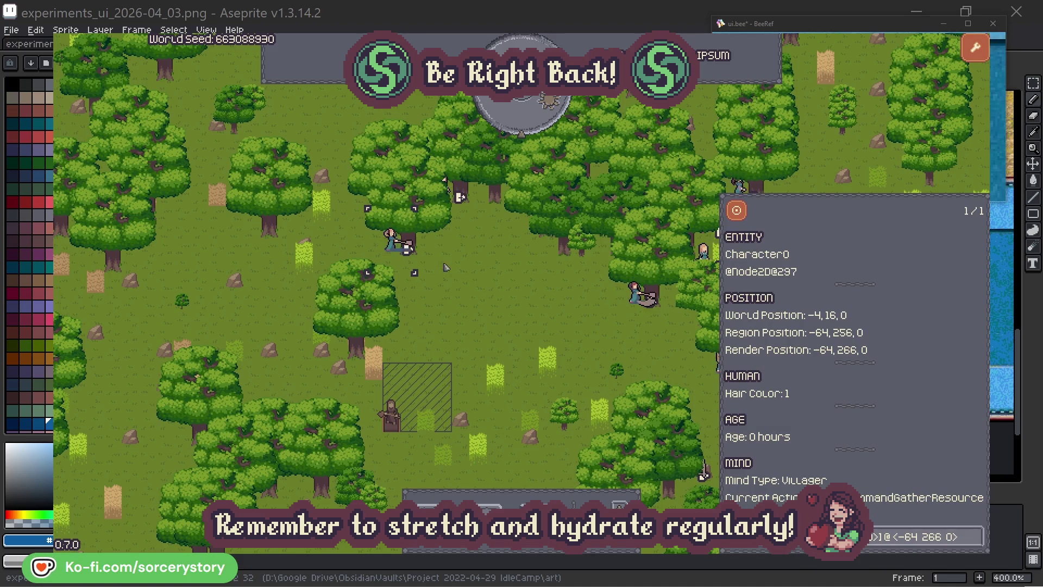
click(975, 535)
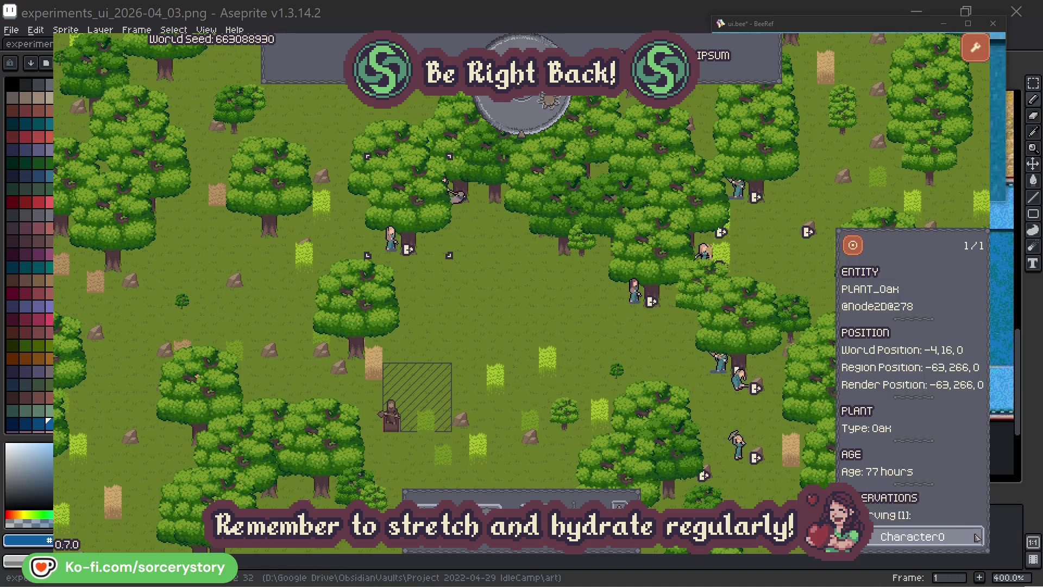
click(976, 535)
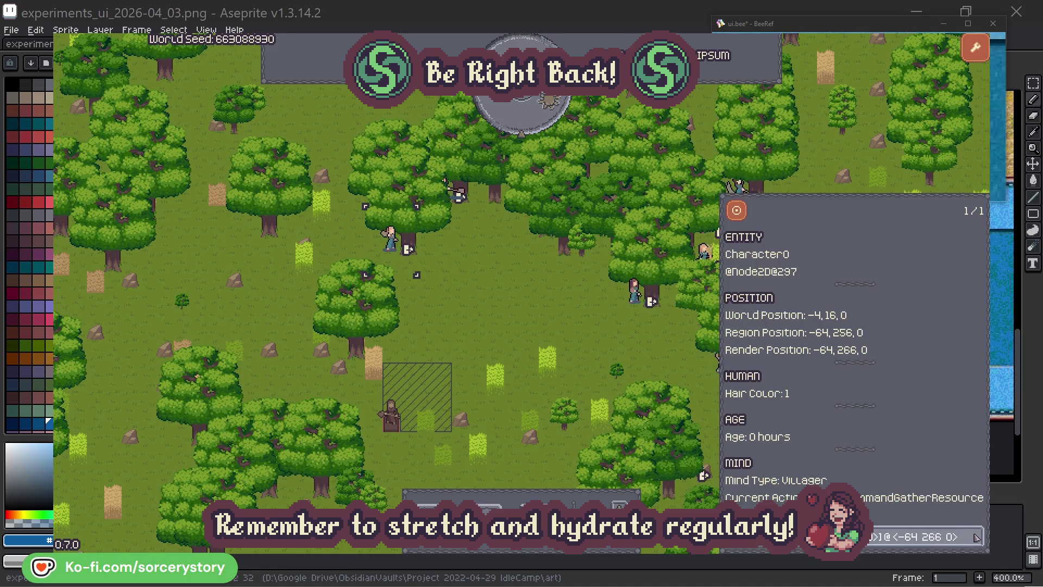
click(545, 326)
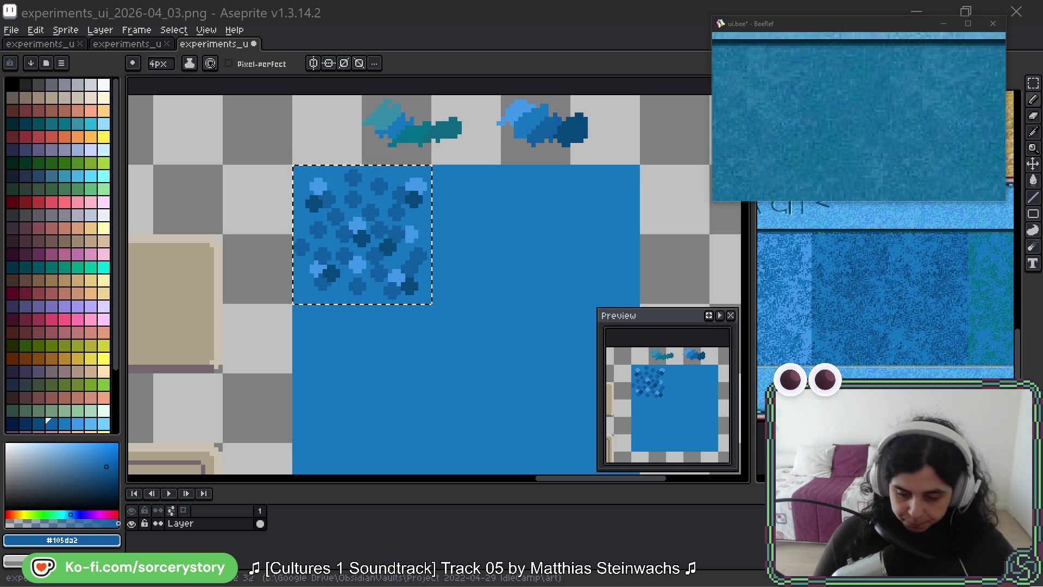
Blur the spotted pattern across the tile's upper area with the 8px Blur tool.
click(1031, 247)
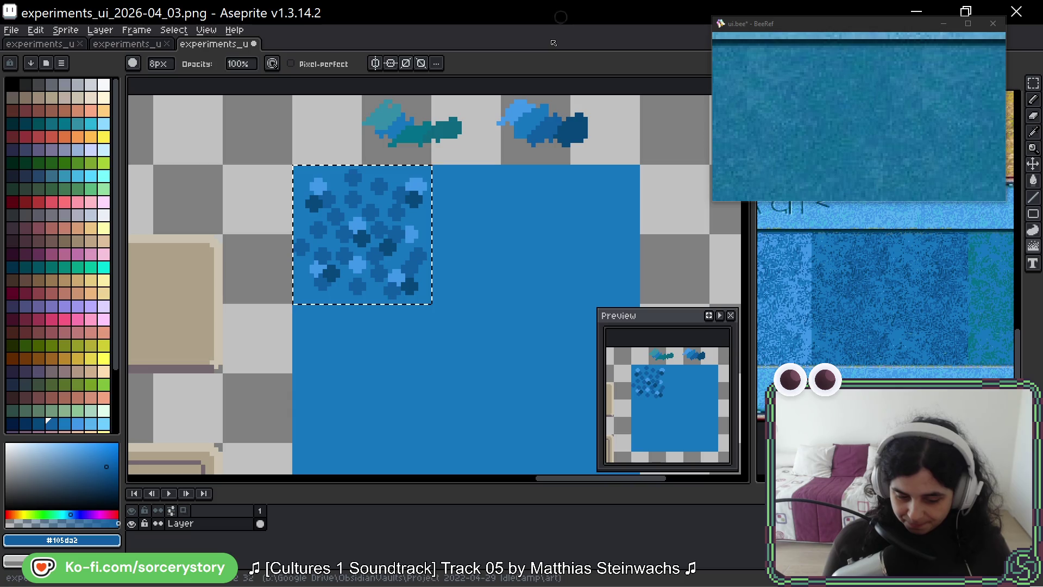
drag(458, 198, 477, 190)
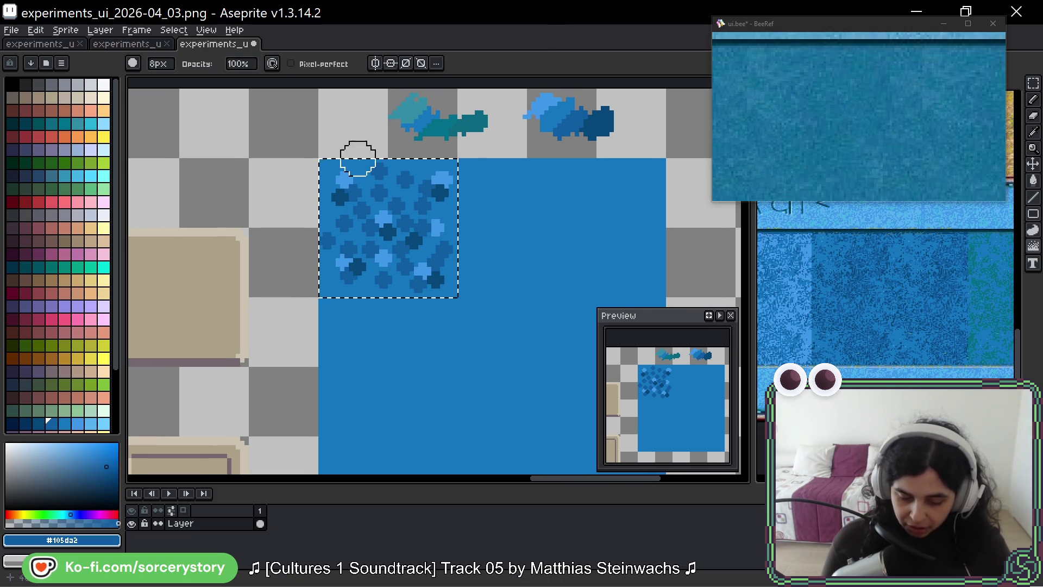
drag(354, 177, 379, 205)
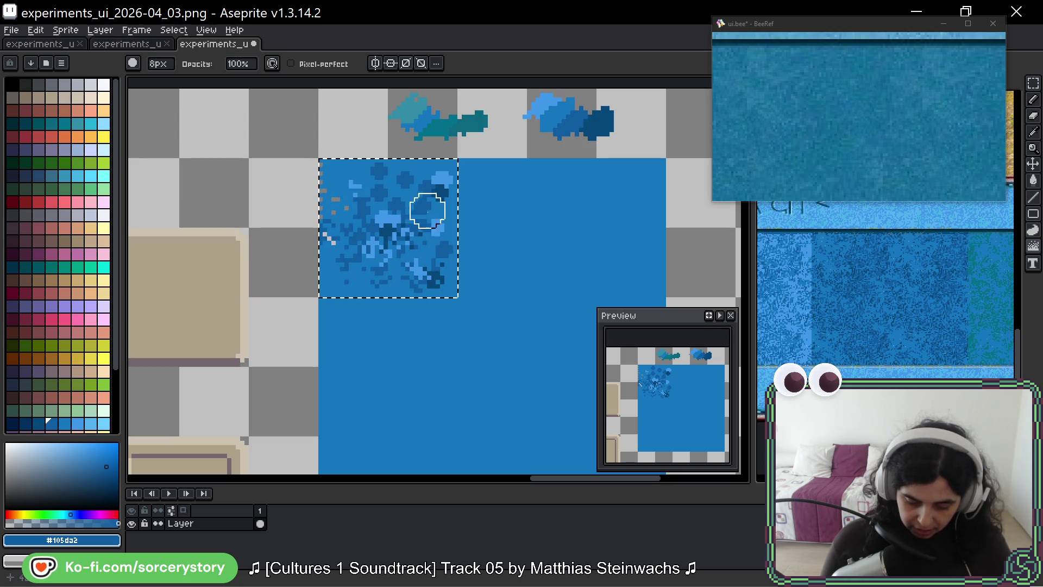
mouse_move(393, 197)
mouse_down()
mouse_move(361, 187)
mouse_move(397, 142)
mouse_move(350, 172)
mouse_up()
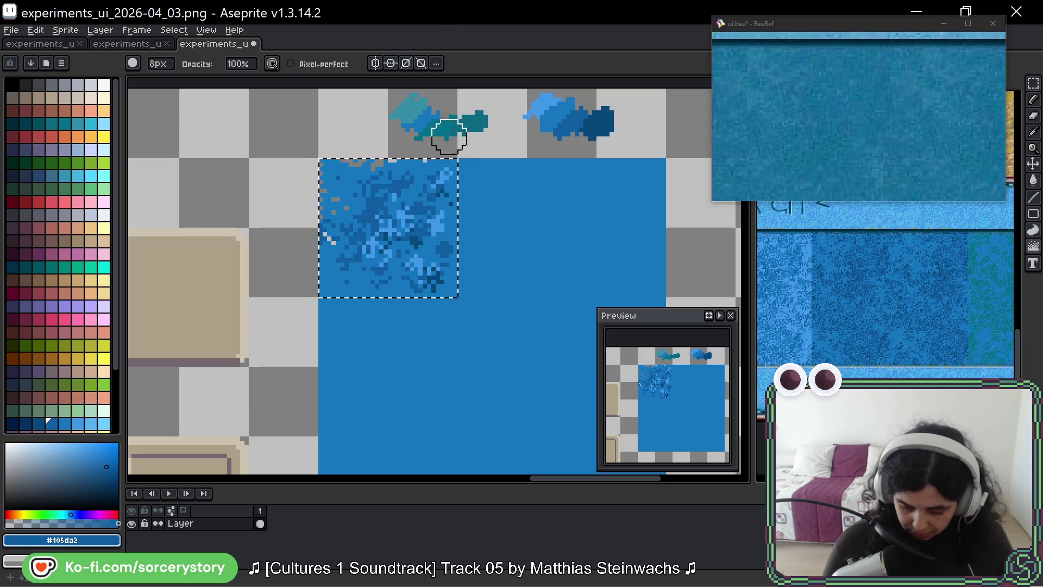
Return to the pencil and pick a slightly lighter blue.
key(e)
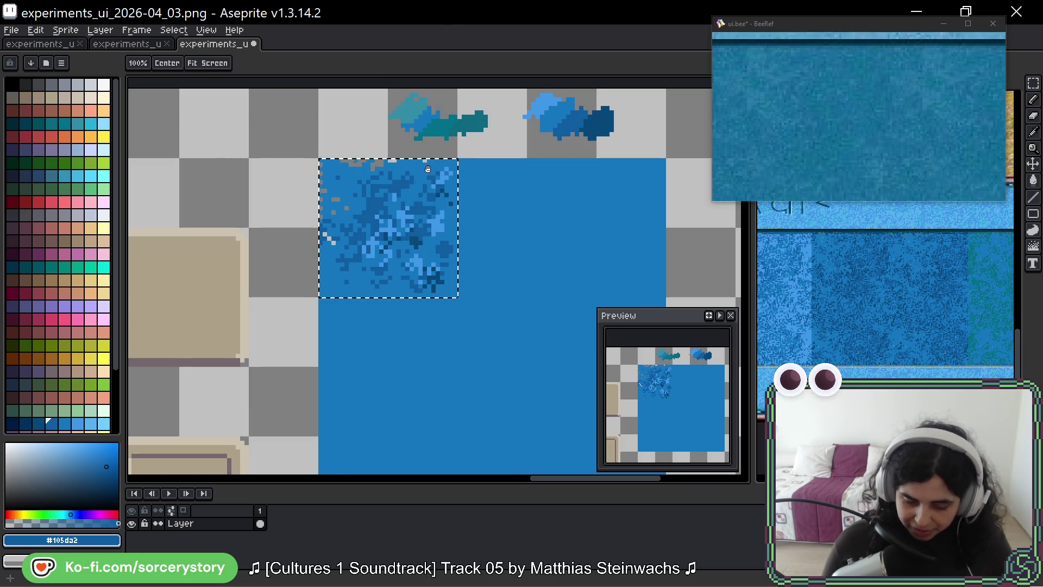
drag(427, 159, 482, 166)
alt+click(481, 164)
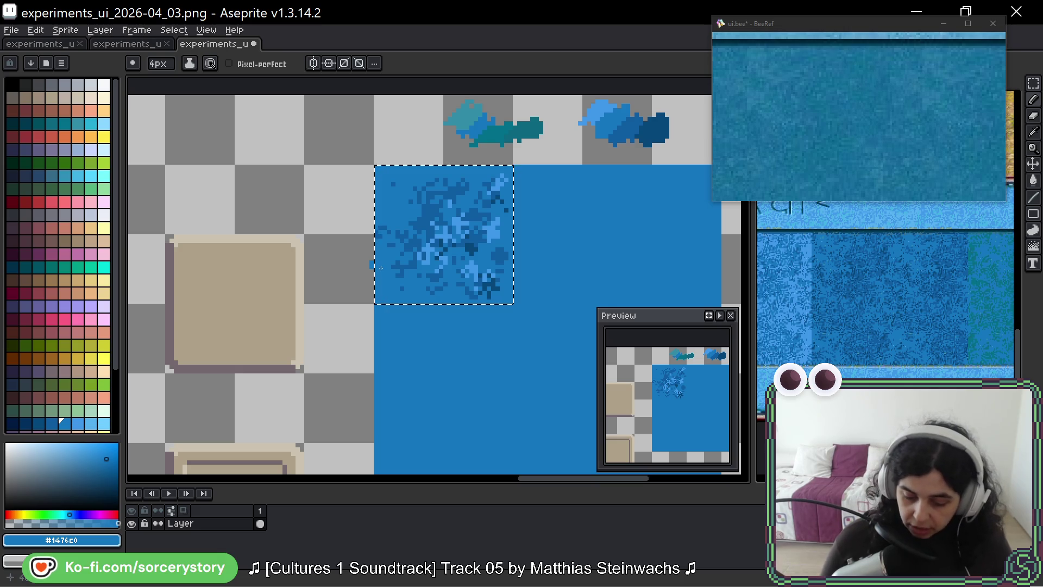
Paint darker blue blobs into the tile's lower-left and top-left, blurring between strokes.
alt+click(423, 194)
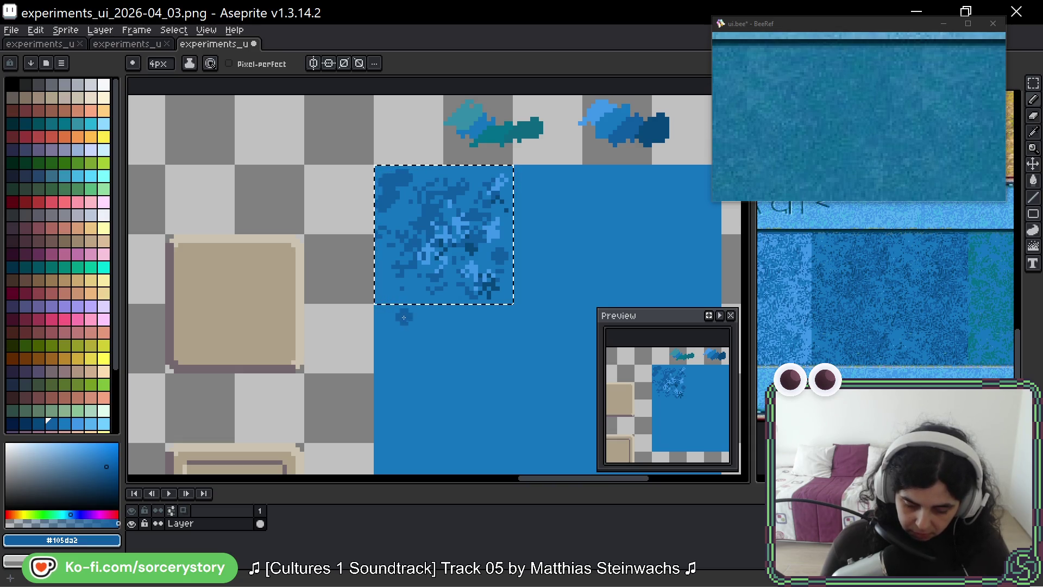
mouse_move(385, 271)
mouse_down()
mouse_move(390, 285)
mouse_move(398, 275)
mouse_up()
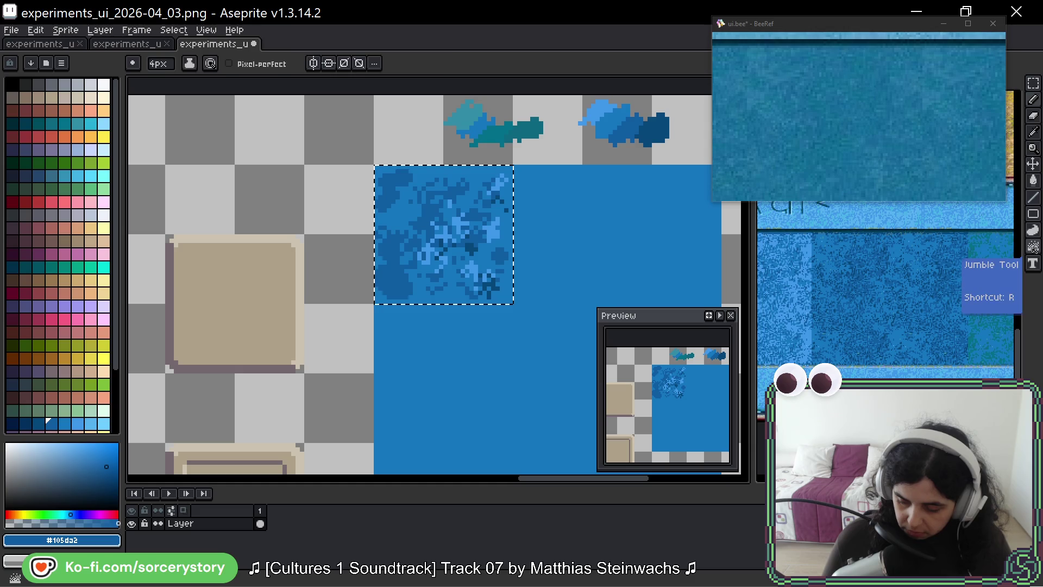
click(999, 246)
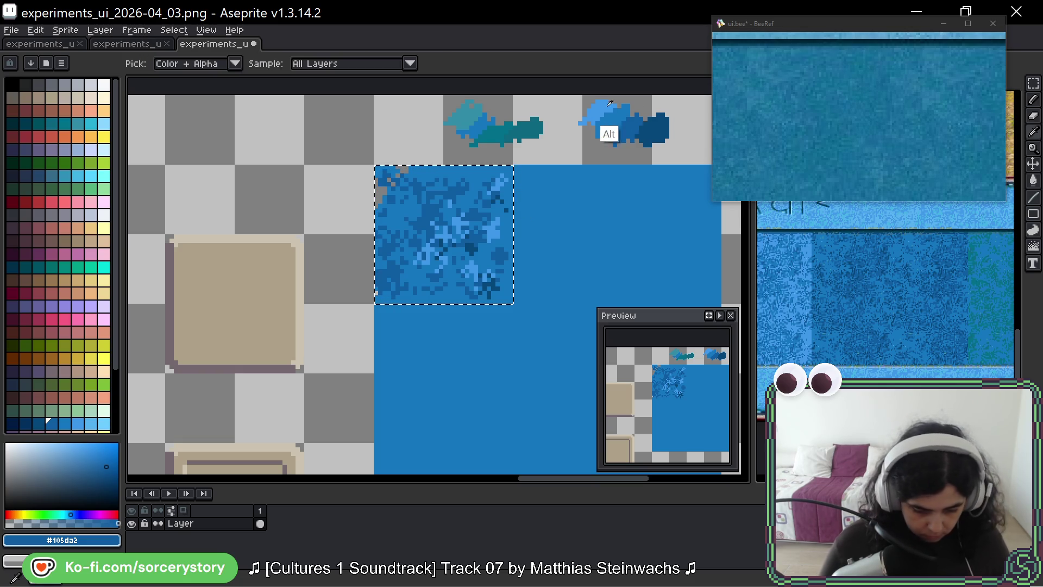
alt+click(605, 132)
key(b)
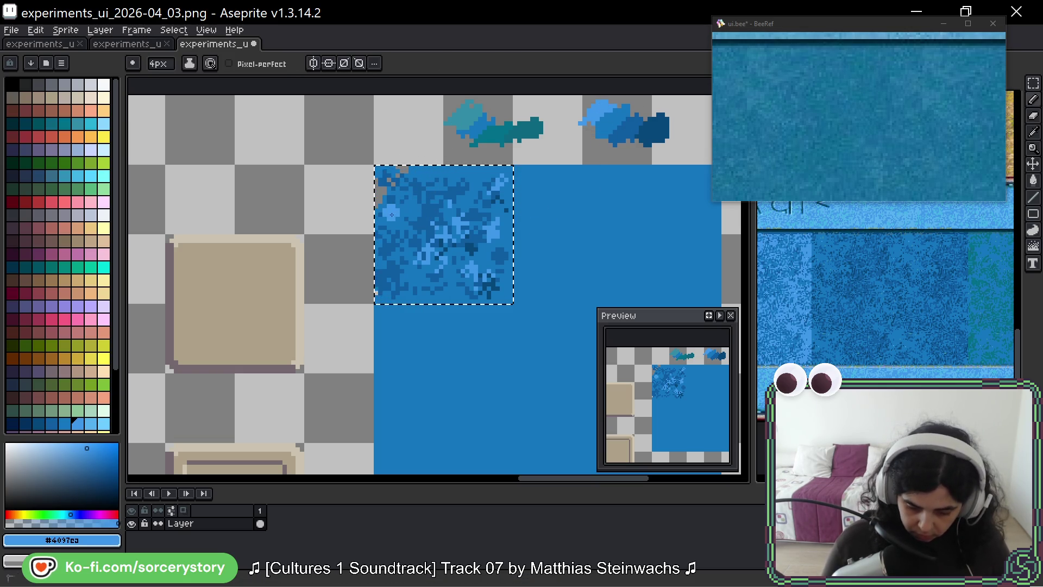
drag(393, 188, 403, 243)
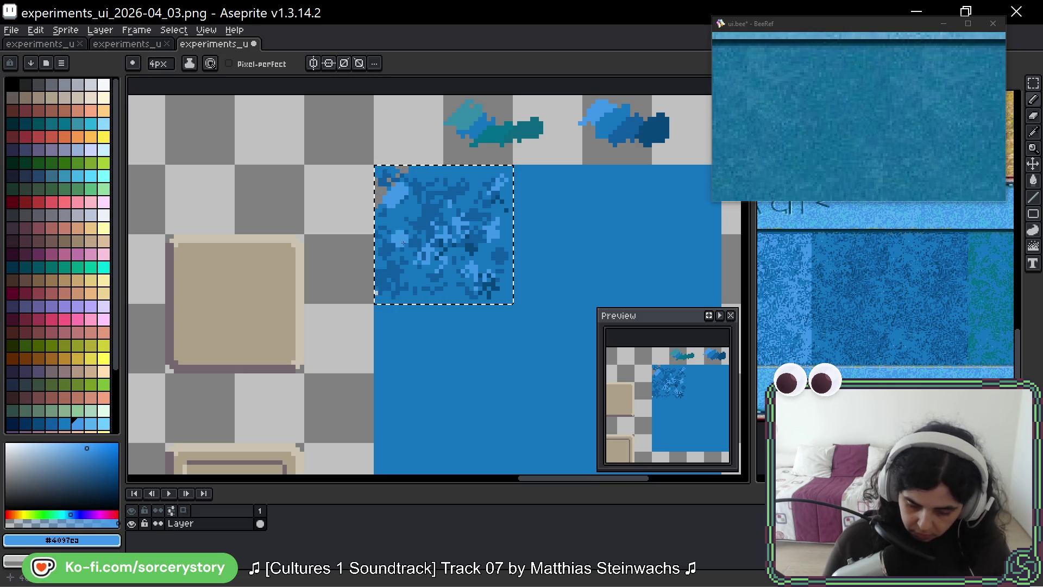
Dab two dark blue dots, then sample the main blue #1476c0 with the Paint Bucket.
alt+click(646, 138)
click(406, 210)
click(395, 260)
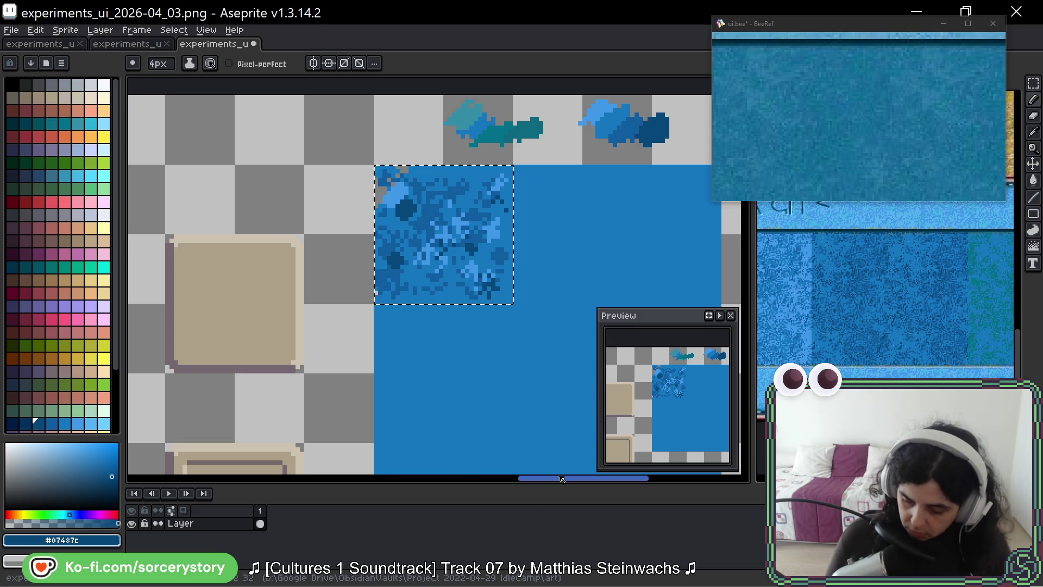
key(e)
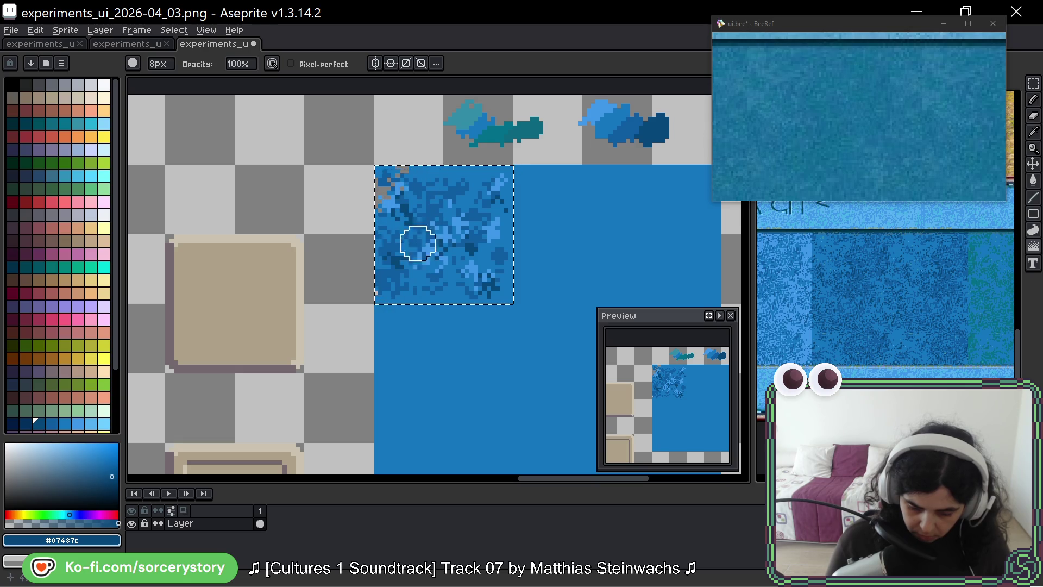
key(g)
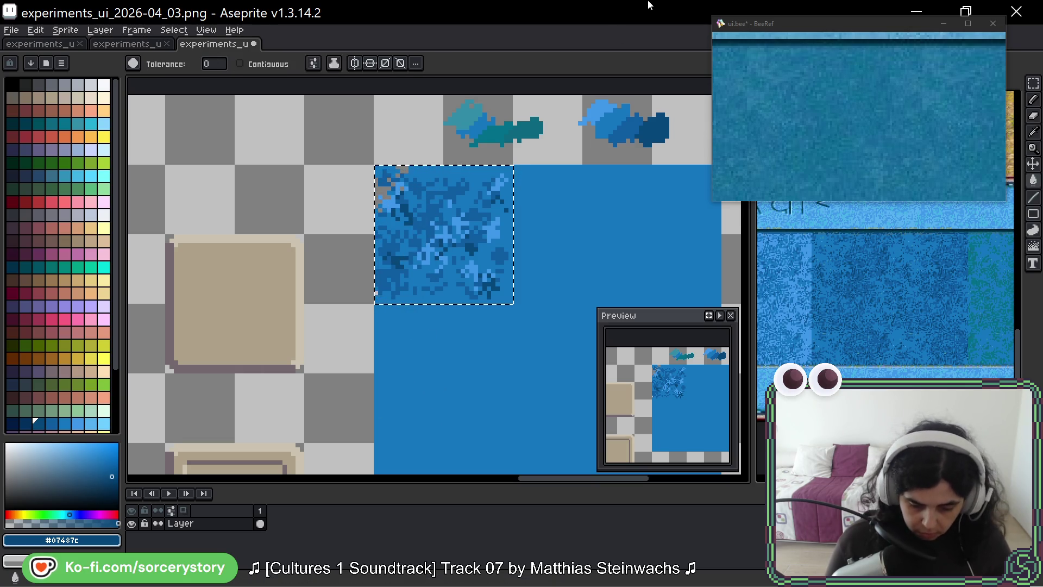
alt+click(398, 175)
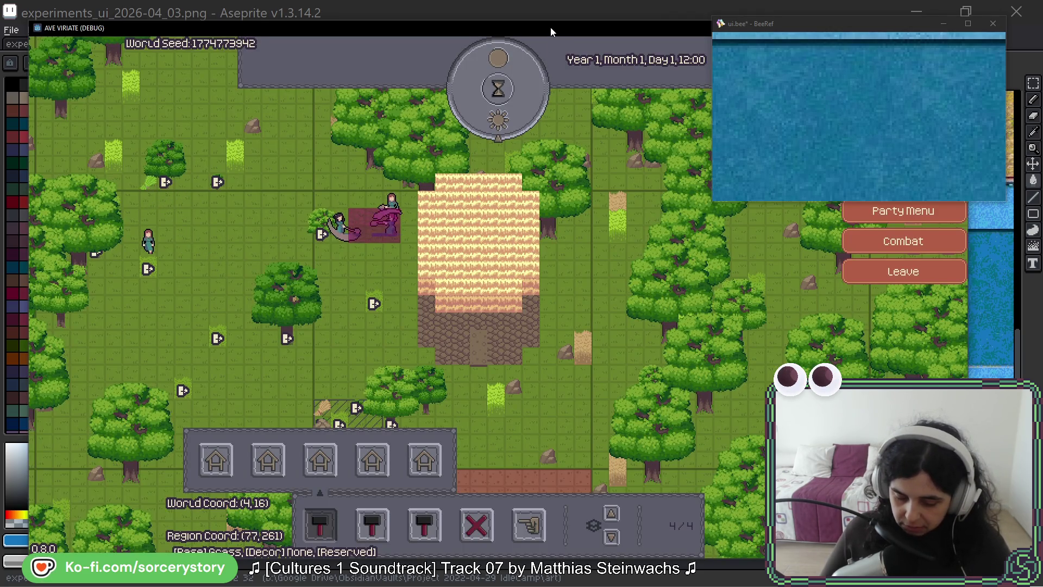
Open a rock's Entity panel in AVE VIRIATE, then return to Aseprite.
click(621, 279)
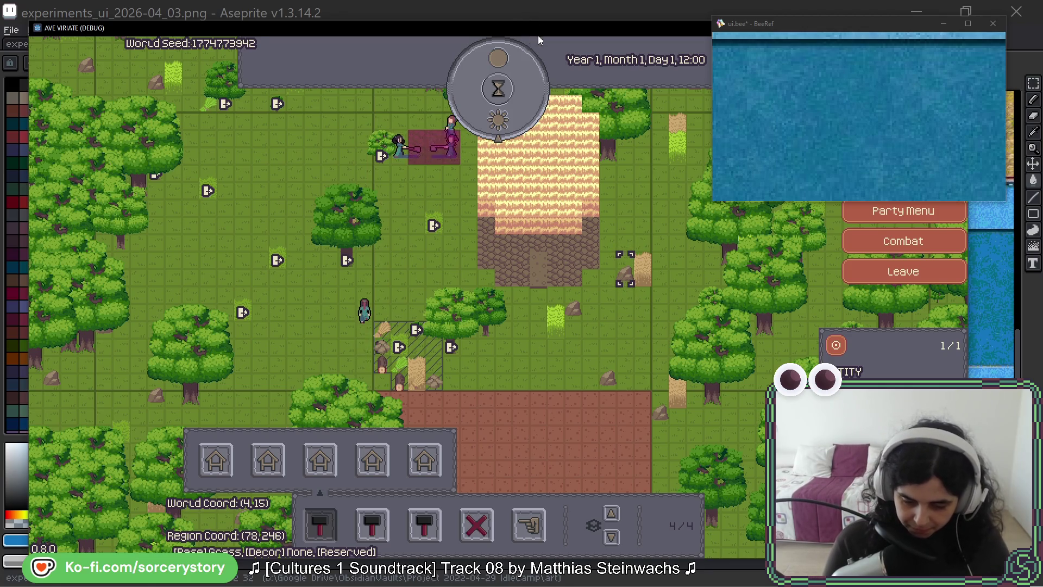
key(alt+Tab)
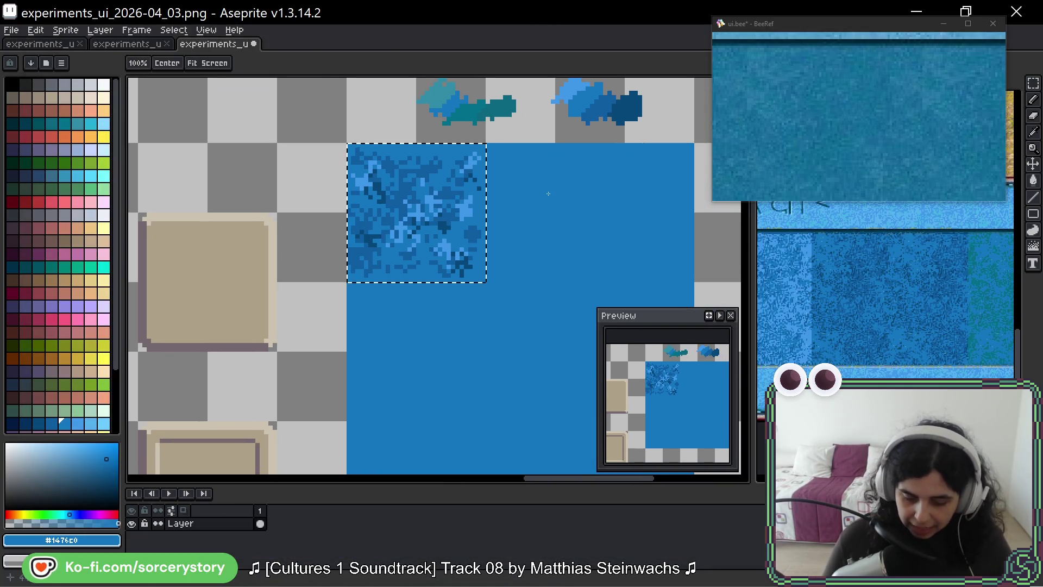
Copy the water tile into a new 32×32 sprite.
key(m)
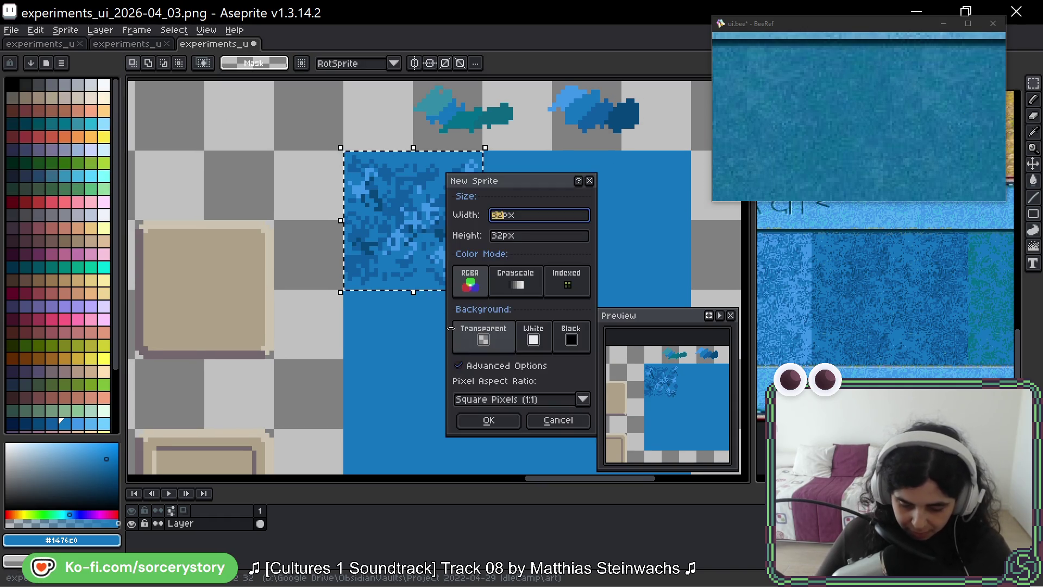
click(491, 418)
key(ctrl+v)
scroll(447, 302, up, 3)
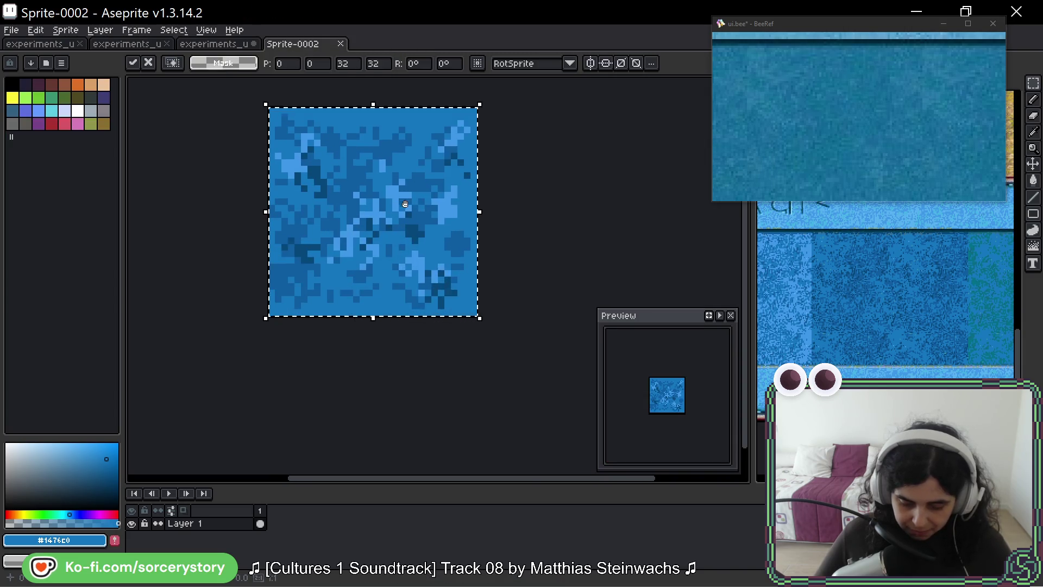
Turn on Tiled in Both Axes mode and deselect the pasted tile.
click(217, 31)
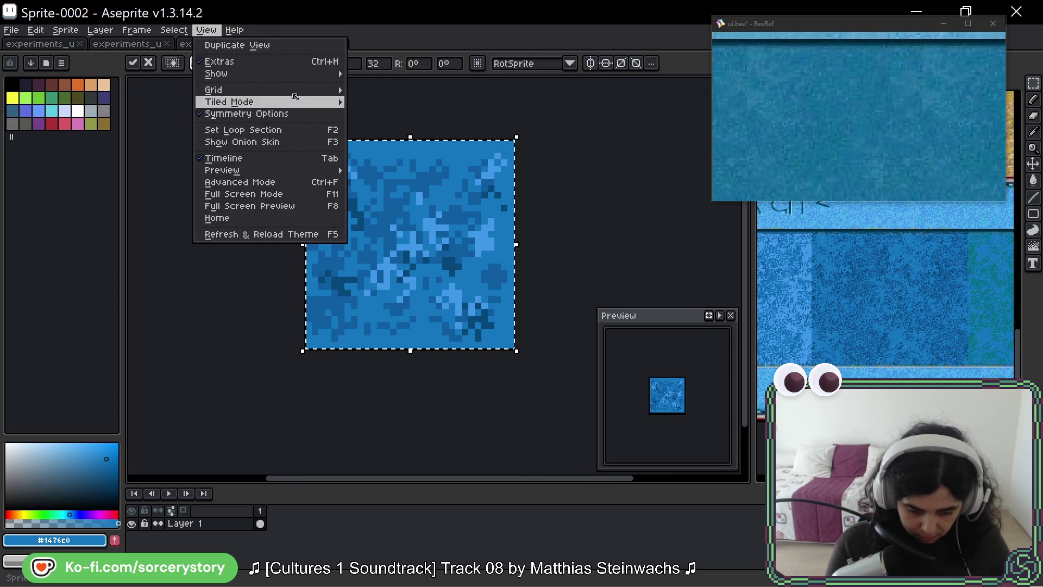
mouse_move(272, 74)
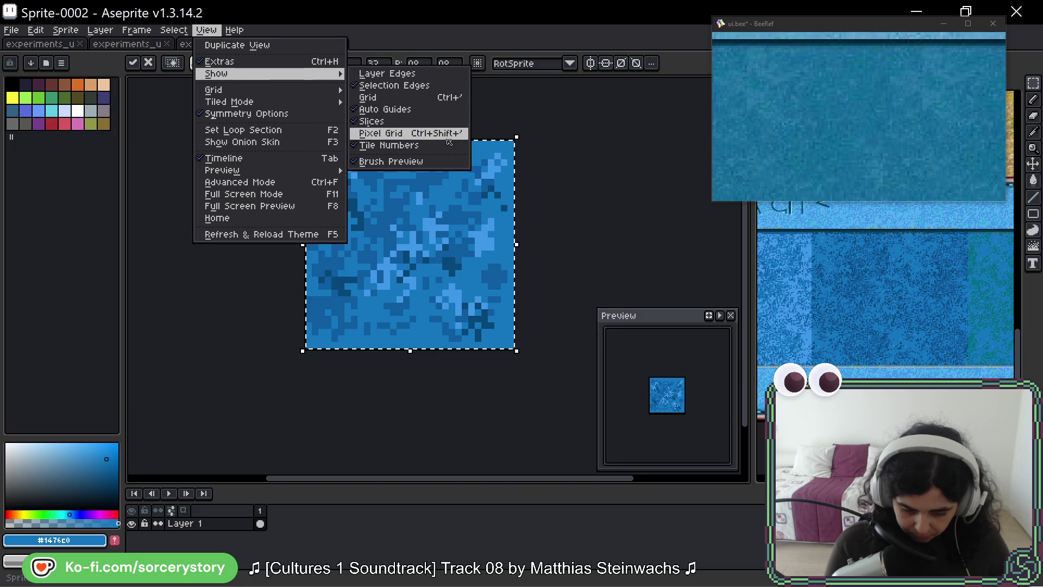
mouse_move(325, 103)
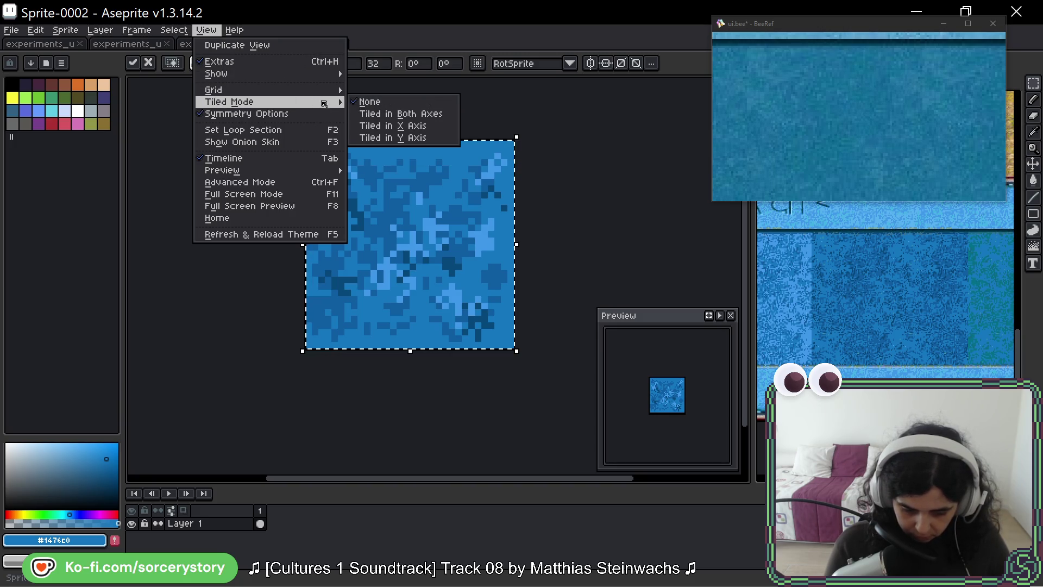
click(438, 113)
scroll(434, 106, down, 3)
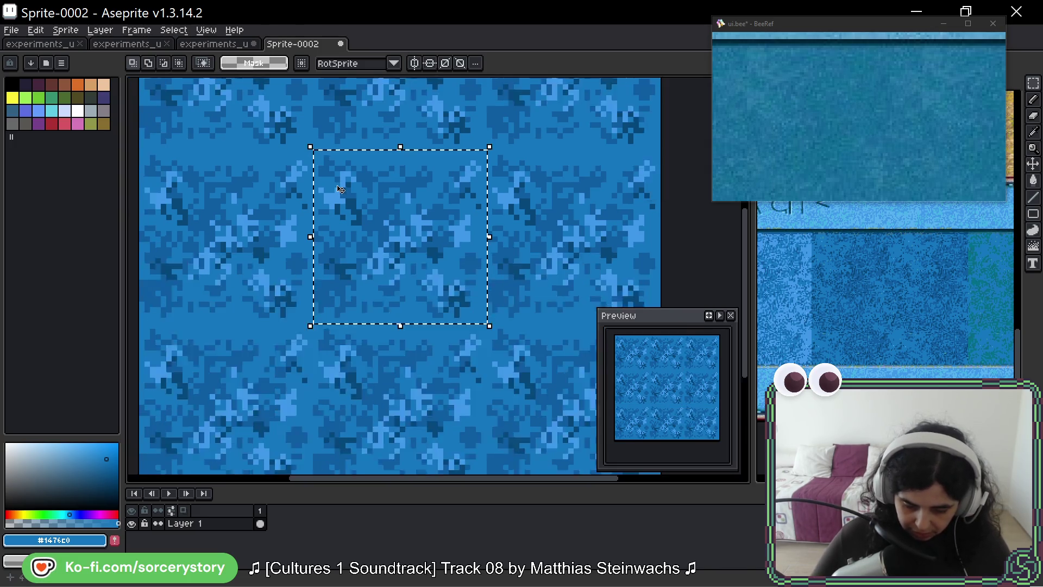
key(ctrl+d)
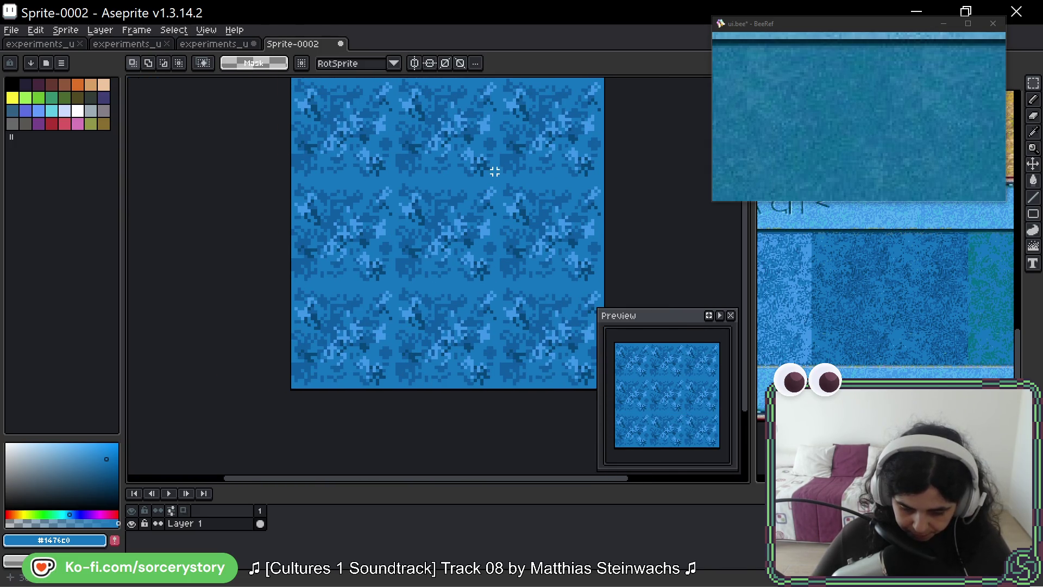
scroll(495, 171, up, 1)
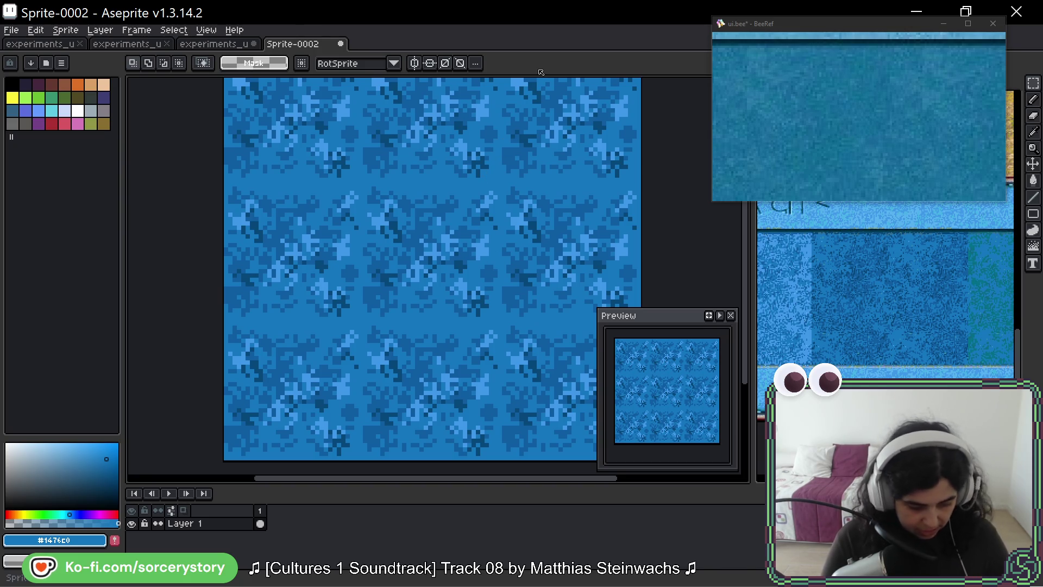
Add light grey speckles to the water and smudge them in.
click(1033, 246)
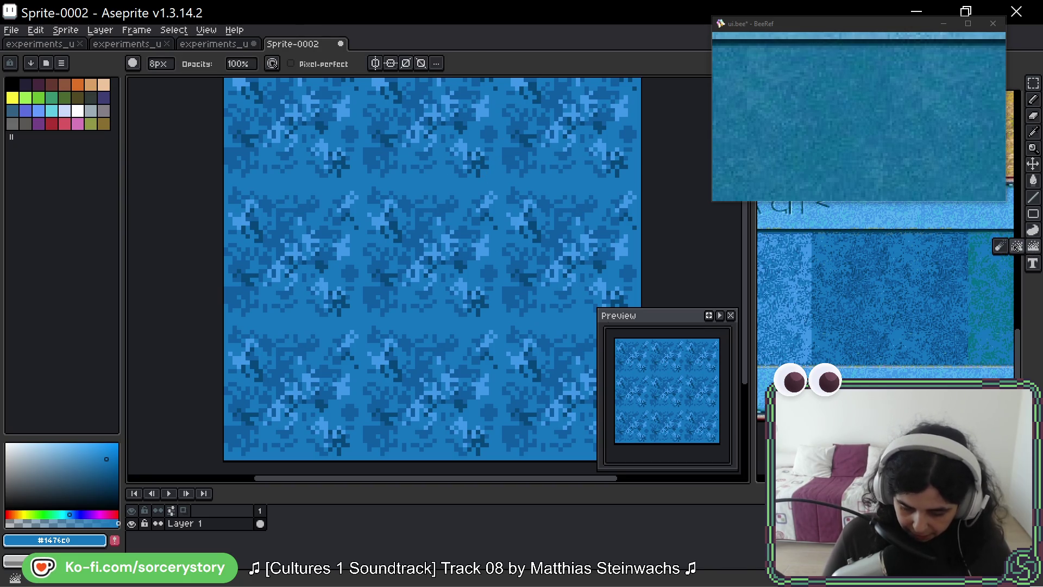
click(1015, 246)
click(451, 191)
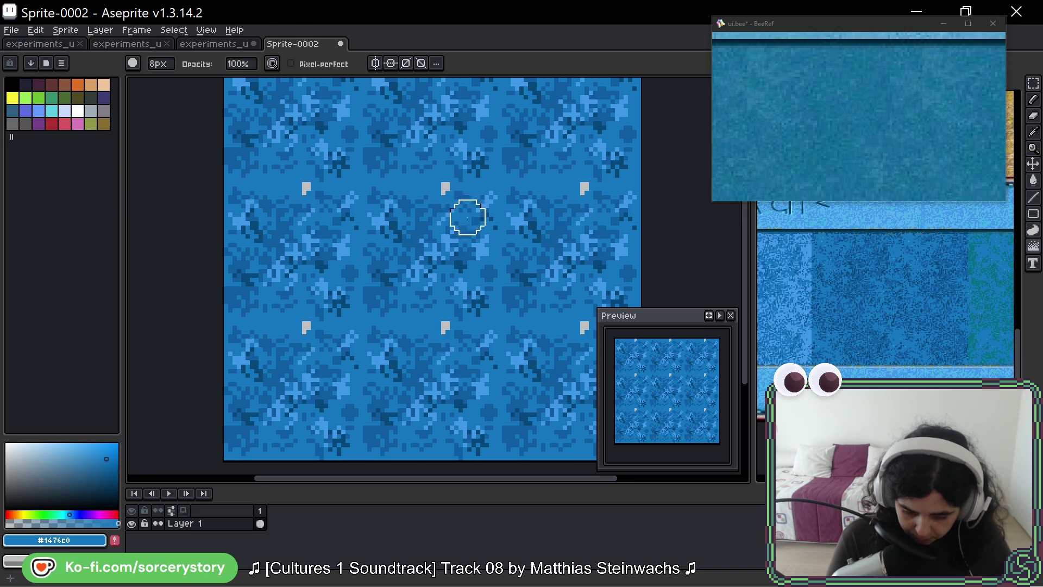
drag(467, 217, 436, 185)
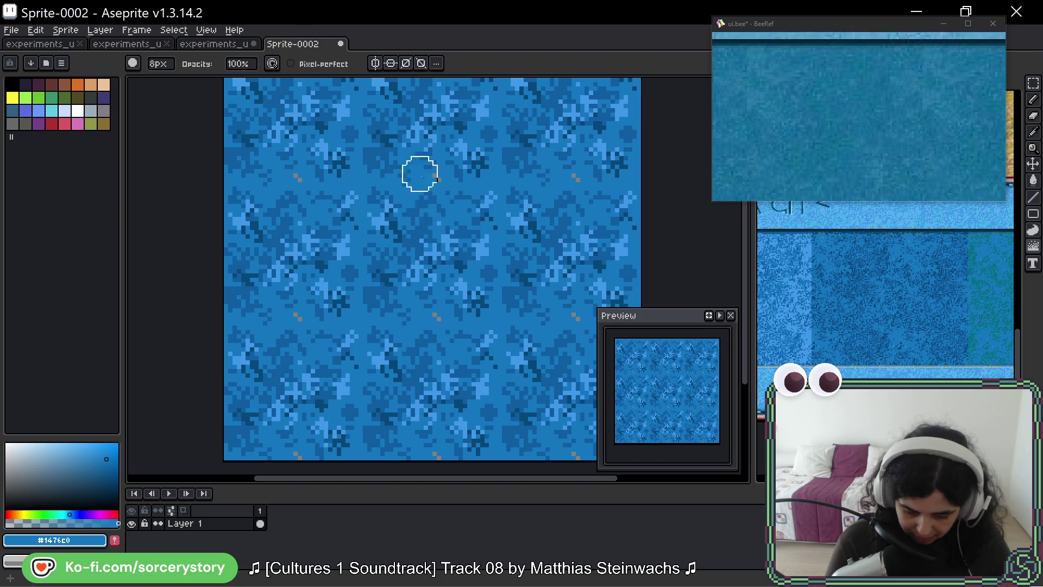
Undo the smudge and paint trial grey highlight marks on the tile.
key(ctrl+z)
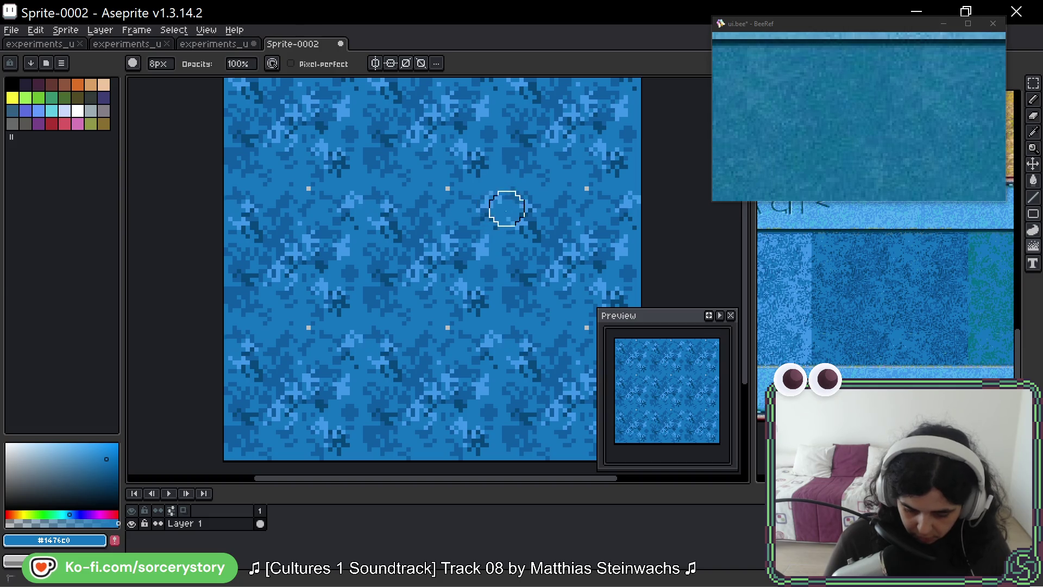
click(497, 200)
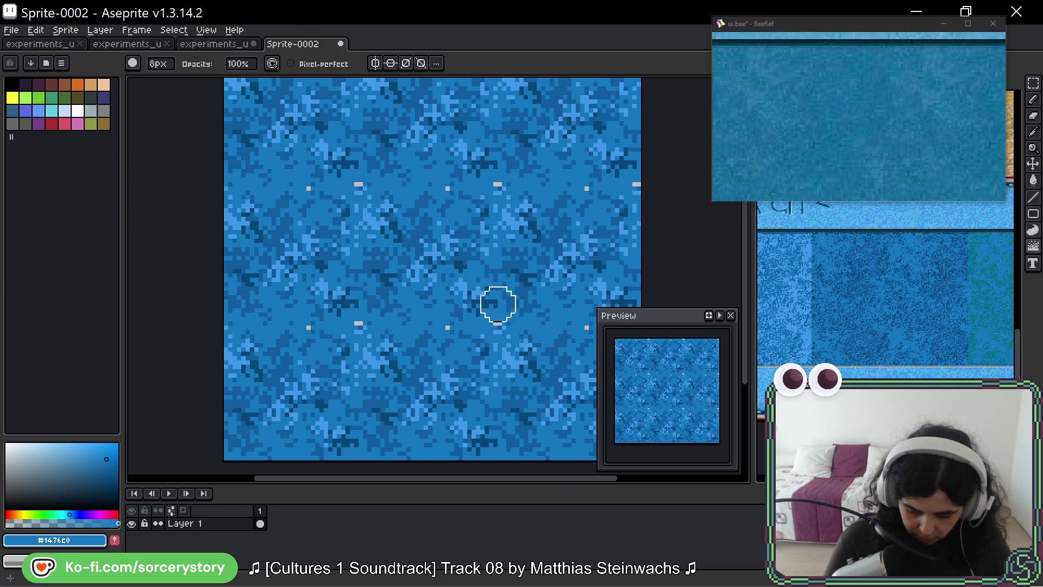
mouse_move(497, 301)
mouse_down()
mouse_move(503, 333)
mouse_move(442, 310)
mouse_move(356, 315)
mouse_move(356, 295)
mouse_up()
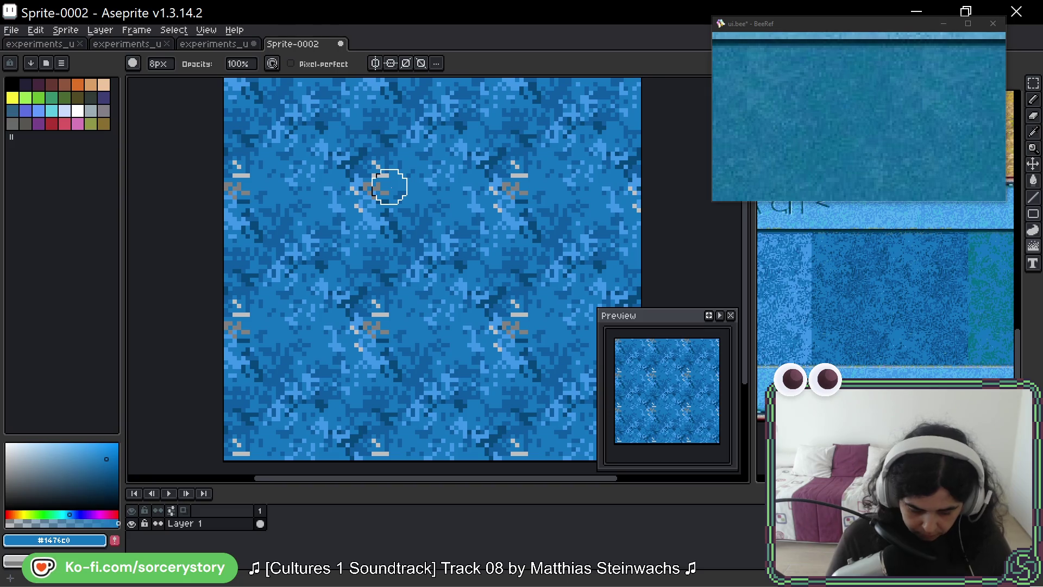
Recolour all grey marks blue with a non-contiguous fill, then scatter pale glints using Jumble.
key(alt)
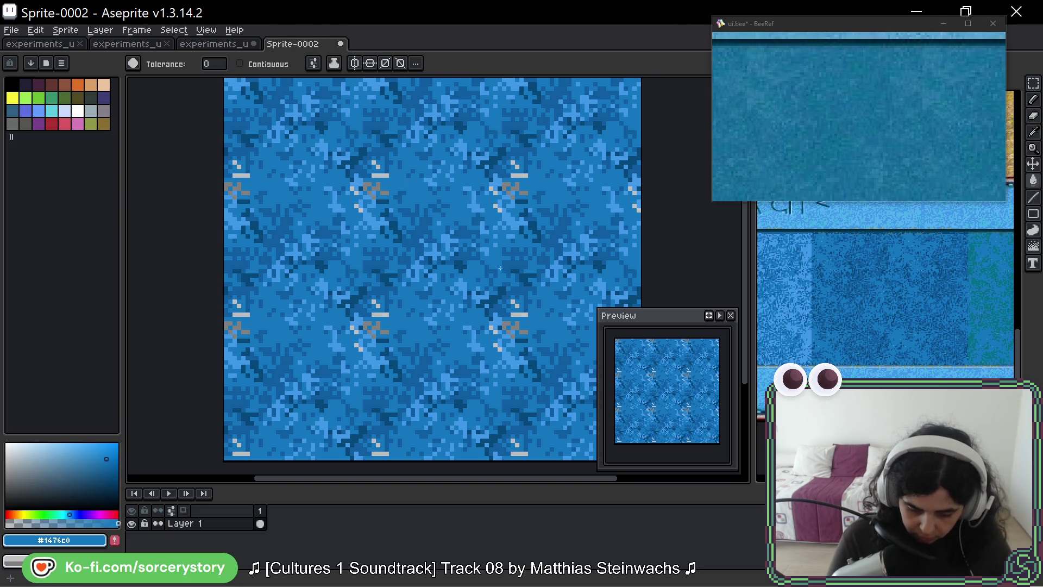
click(522, 176)
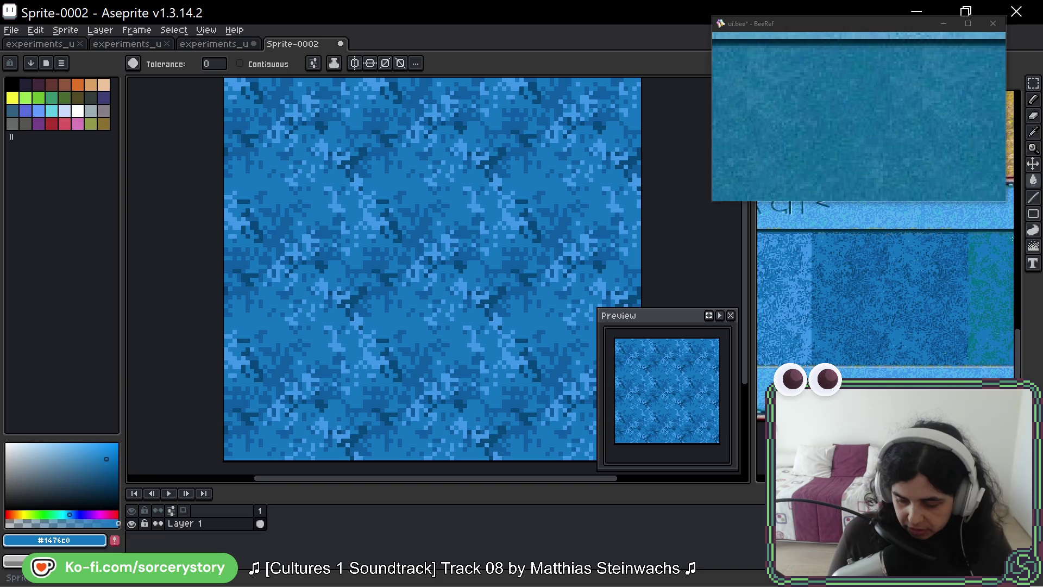
key(r)
drag(389, 167, 400, 195)
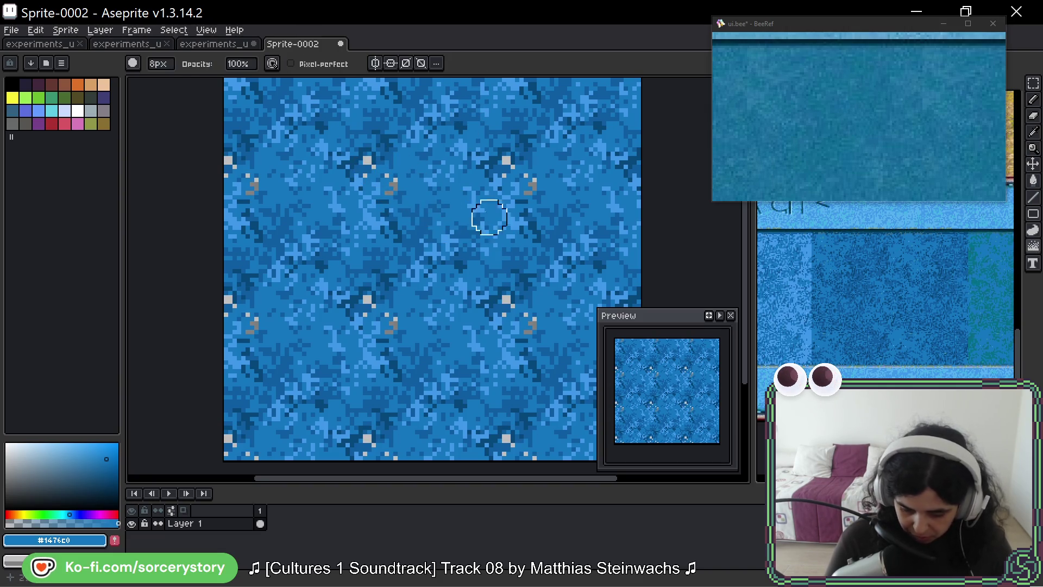
Scramble pixels with the Jumble tool to scatter small pale glints on the water tile.
mouse_move(436, 196)
mouse_down()
mouse_move(423, 165)
mouse_move(429, 190)
mouse_up()
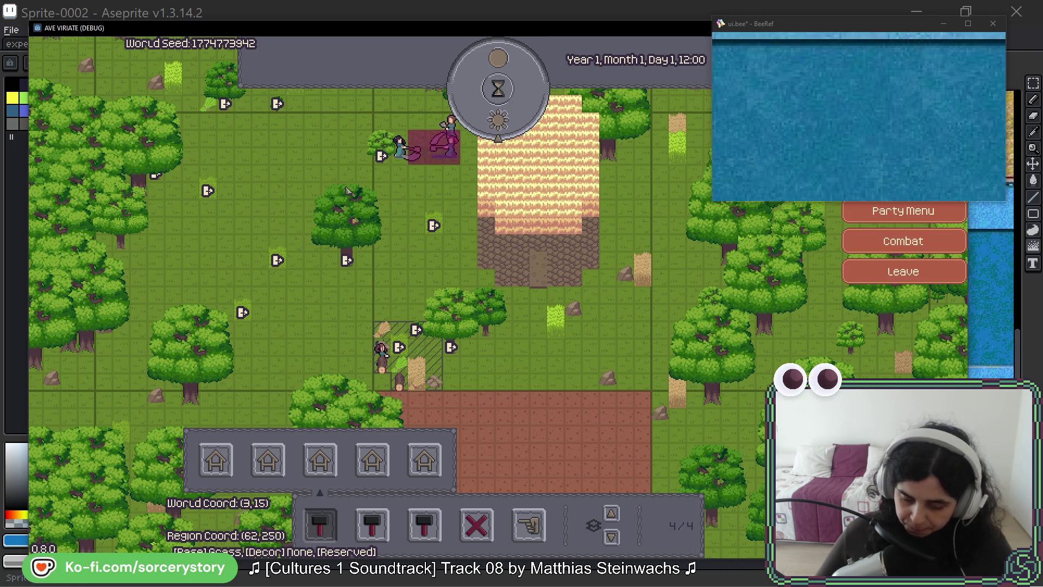
Check the pink villager's info panel and its Party Menu, Combat and Leave options, then return to Aseprite.
click(452, 140)
right_click(458, 143)
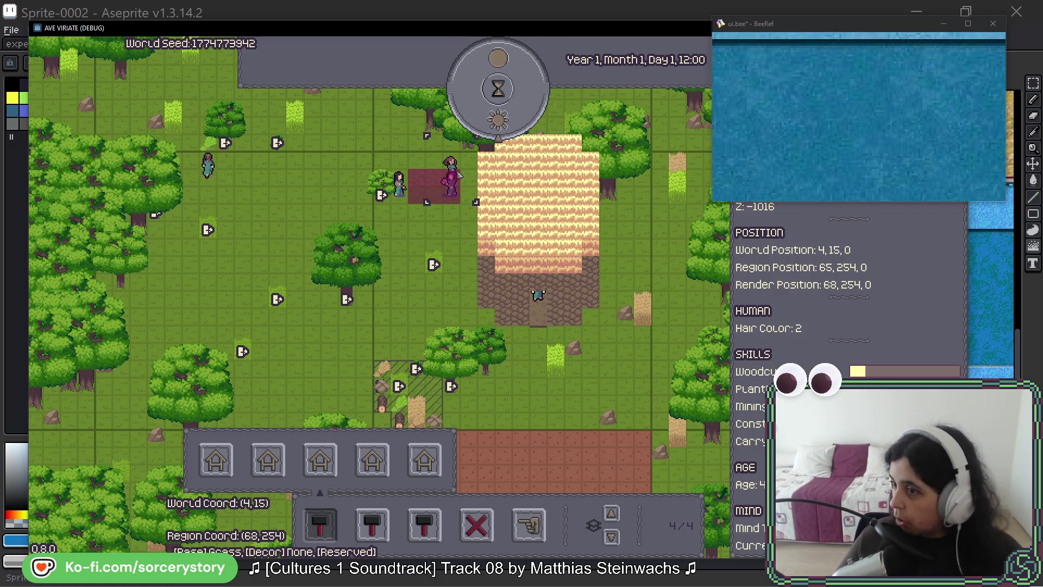
right_click(458, 172)
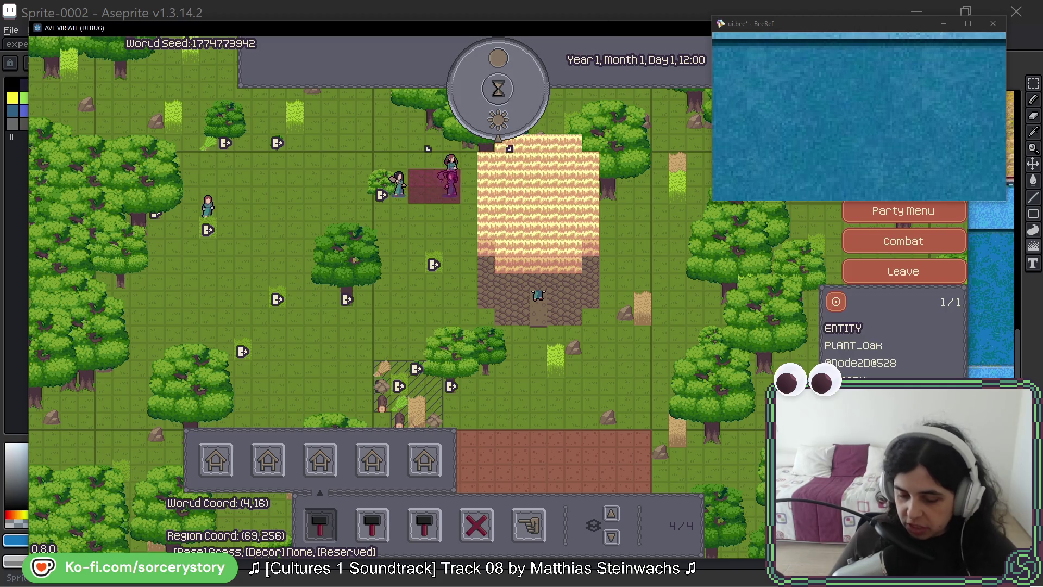
click(662, 9)
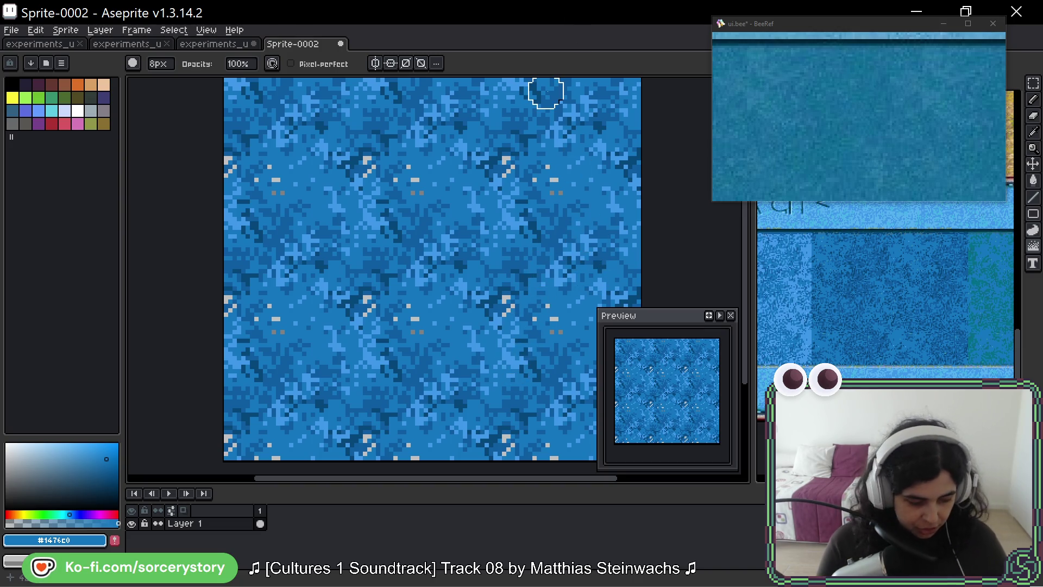
Fill the light speckles with a blue sampled from the water.
key(alt)
click(546, 165)
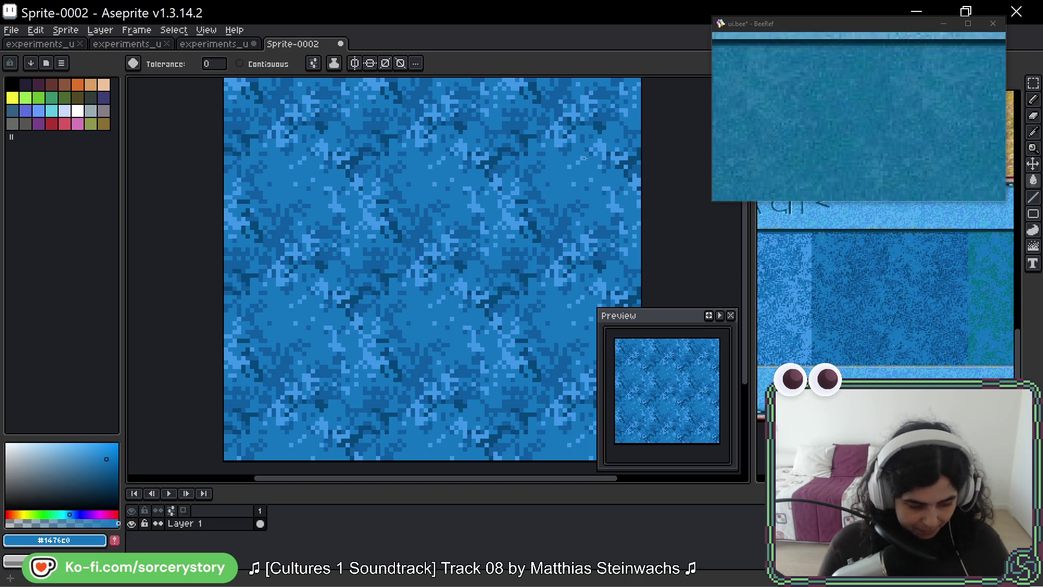
click(1033, 247)
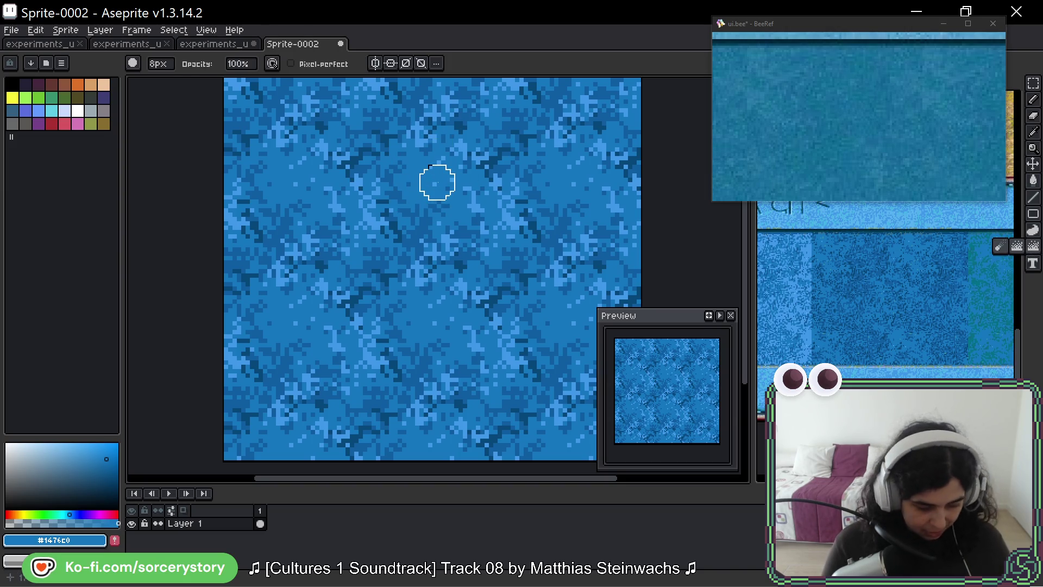
Paint #4097ca discs, then cover them with #105da2 using an 8-pixel brush, leaving thin crescents.
key(alt)
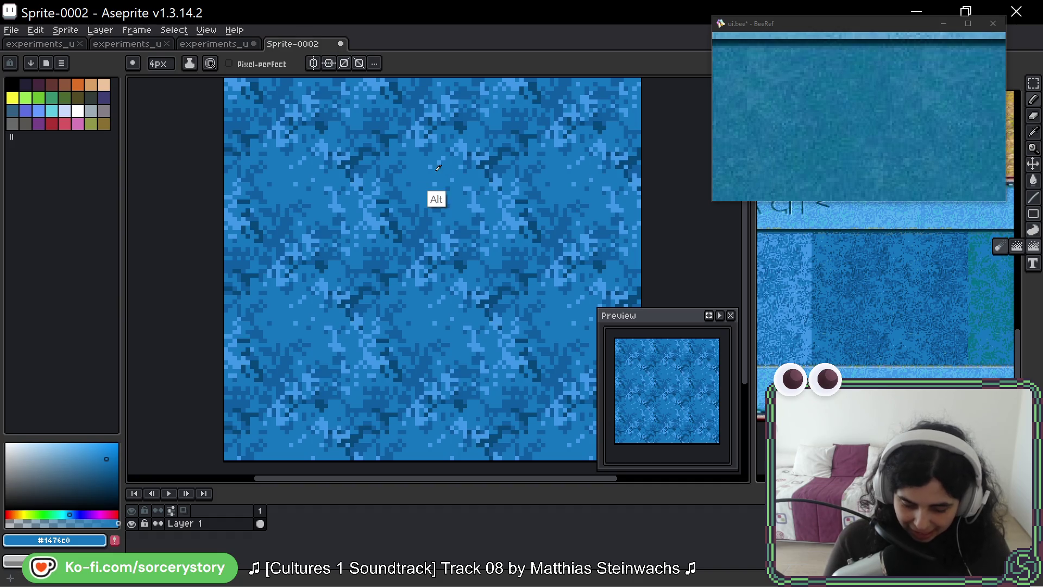
alt+click(430, 165)
click(416, 184)
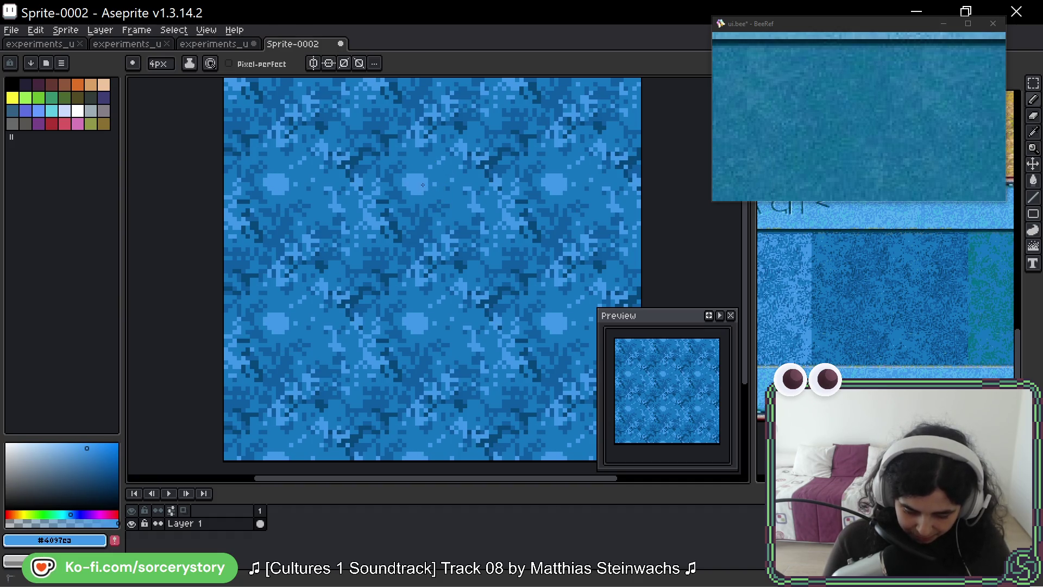
key(alt)
alt+click(394, 177)
click(416, 186)
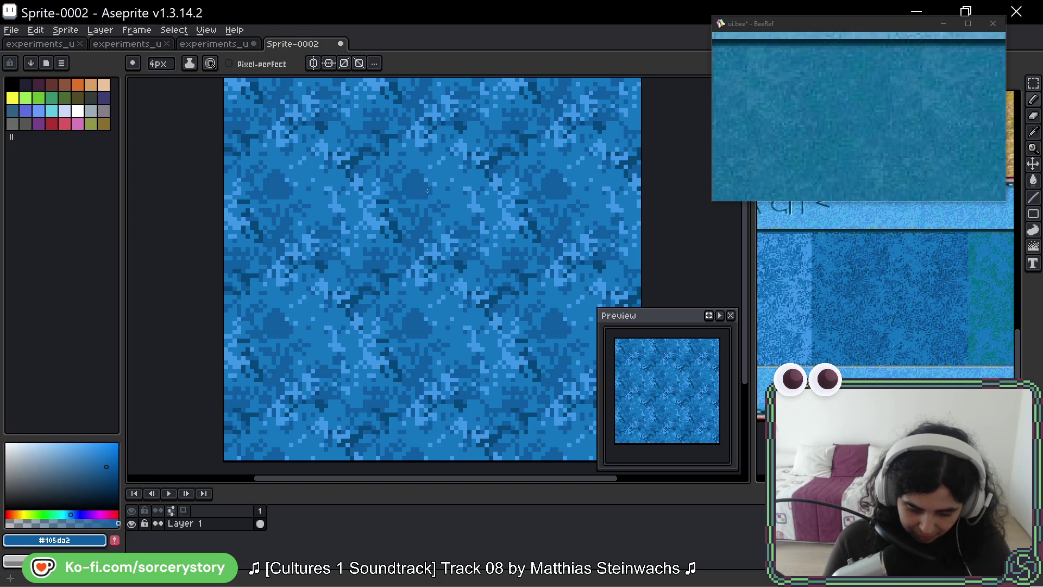
drag(415, 187, 412, 181)
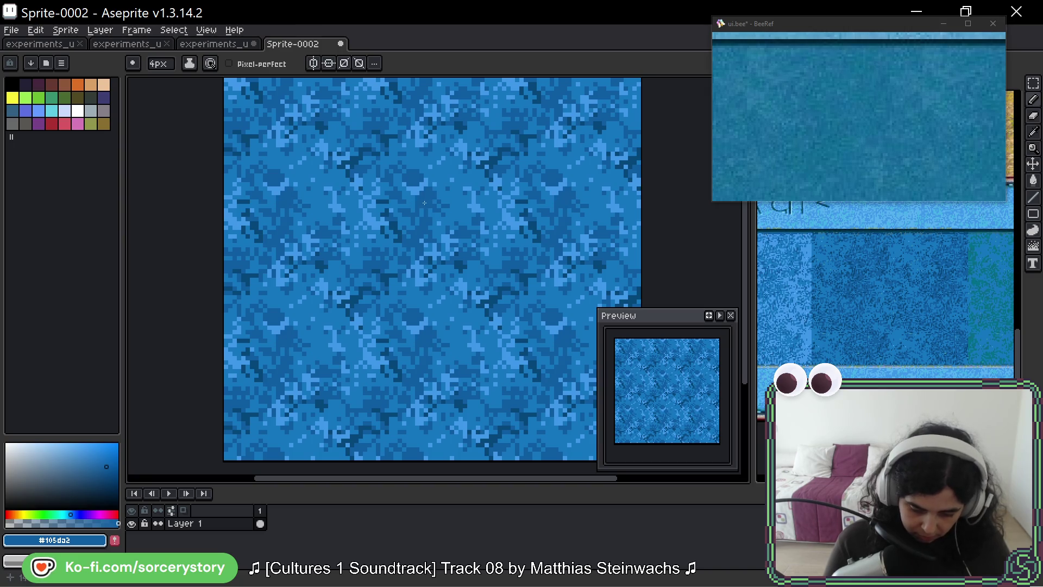
key(e)
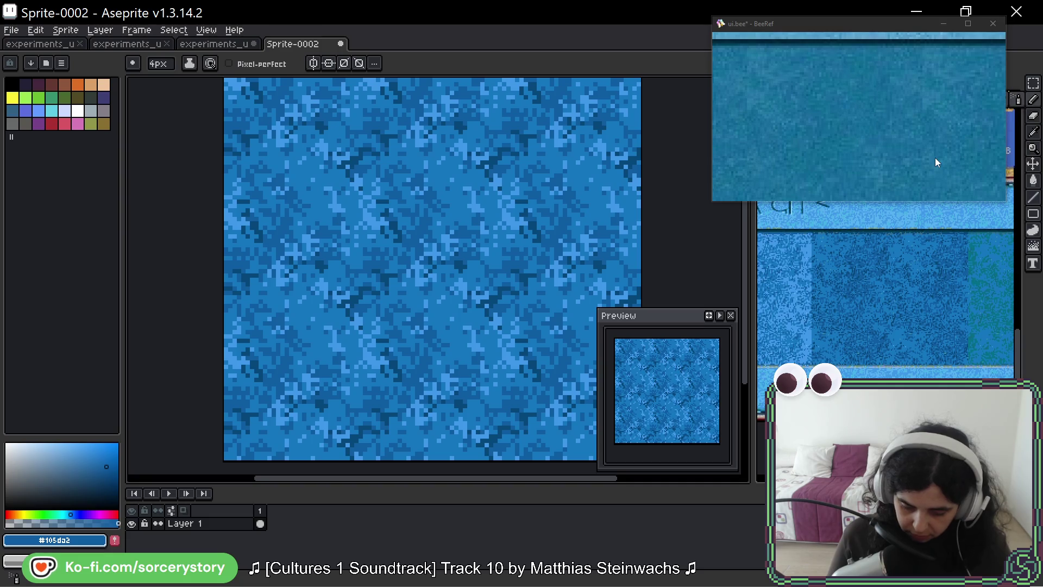
key(alt)
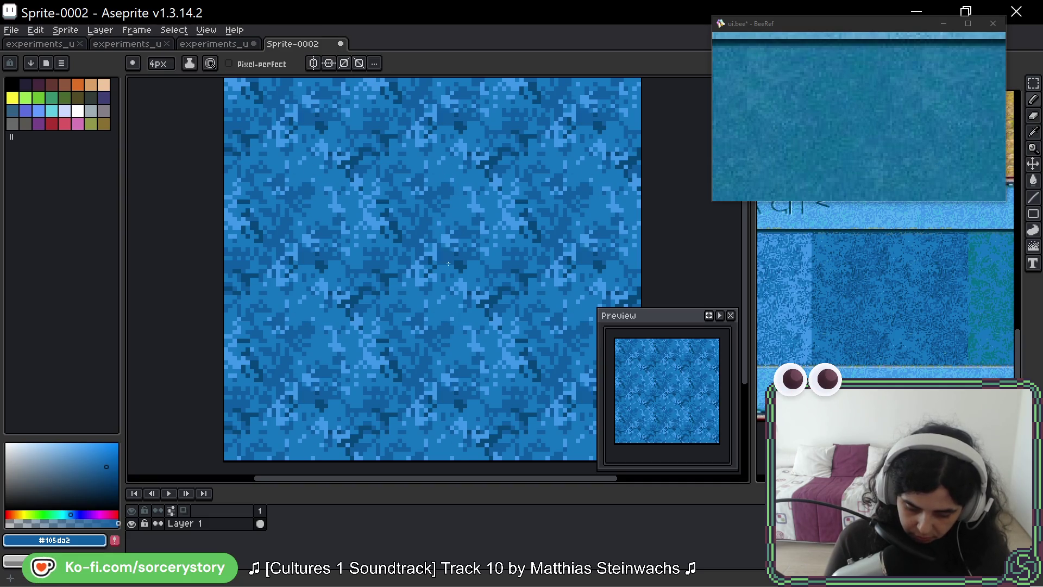
Paint #105da2 shading strokes and dab dots of the deepest blue #07487c into the tile.
drag(458, 190, 443, 179)
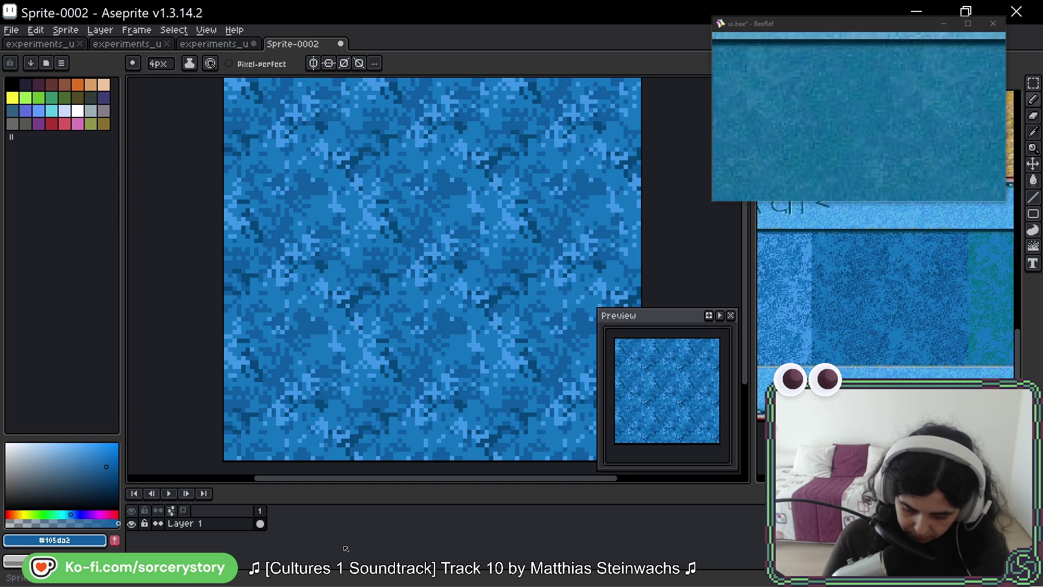
alt+click(354, 323)
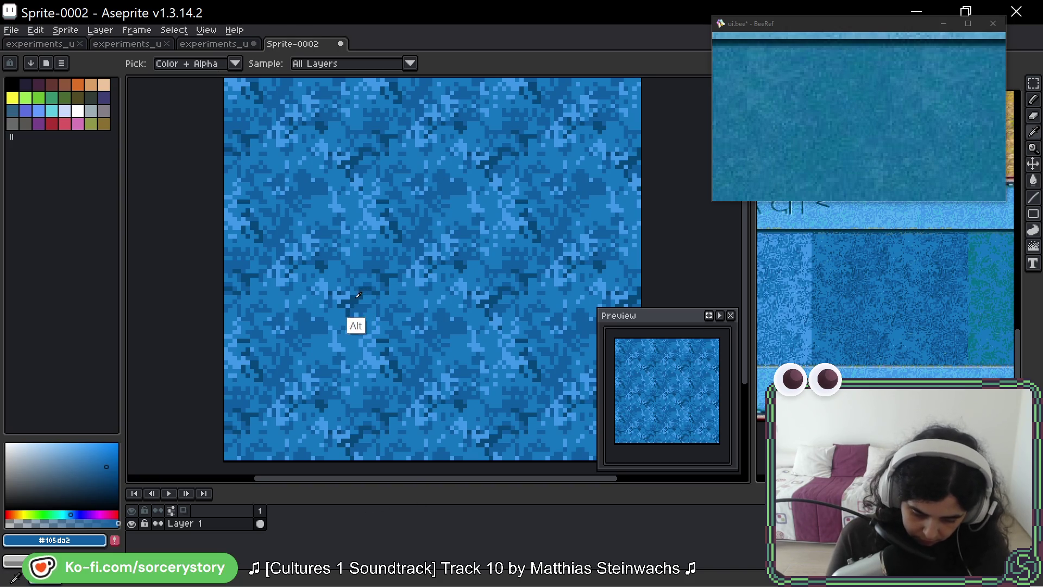
click(319, 212)
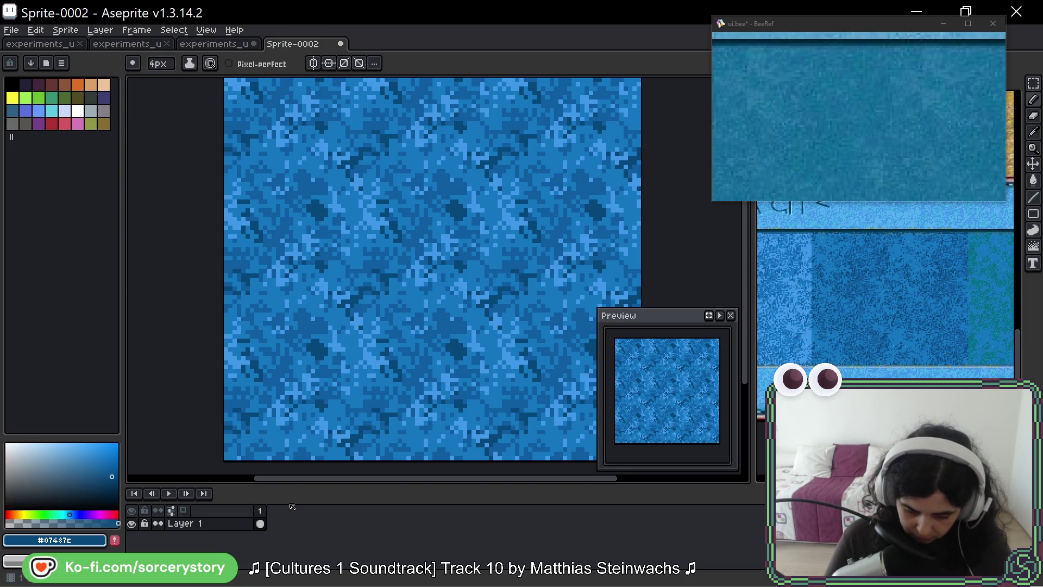
click(1033, 246)
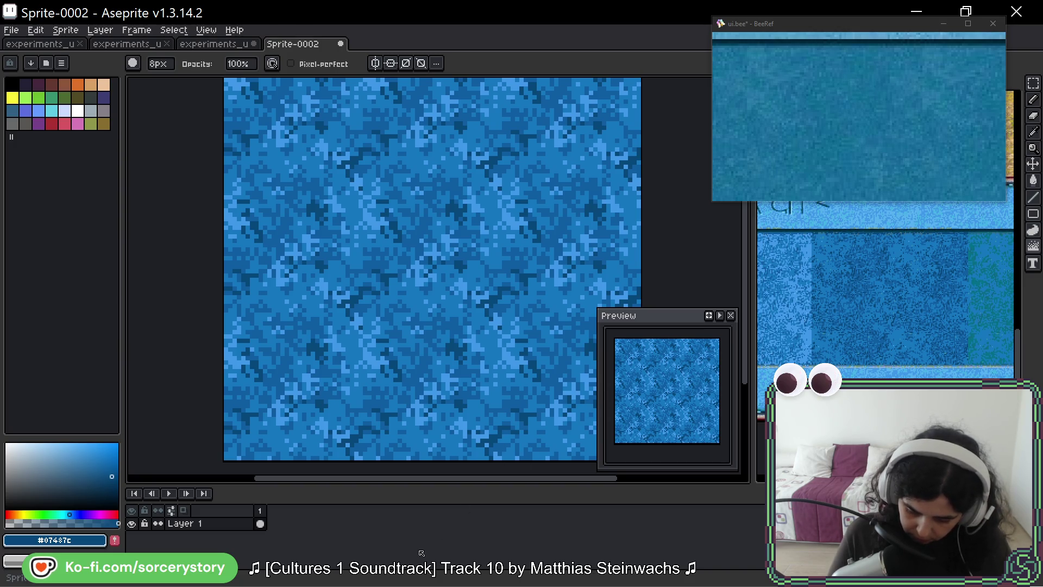
mouse_move(502, 289)
mouse_down()
mouse_move(503, 243)
mouse_move(502, 326)
mouse_move(459, 345)
mouse_up()
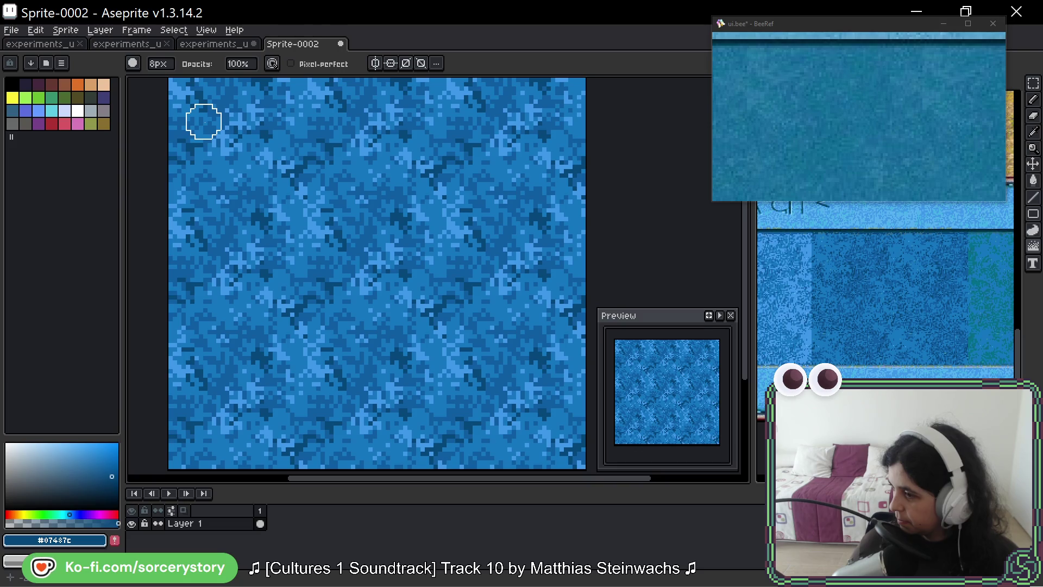
Eyedrop a colour from the canvas to touch up the water tile.
key(alt)
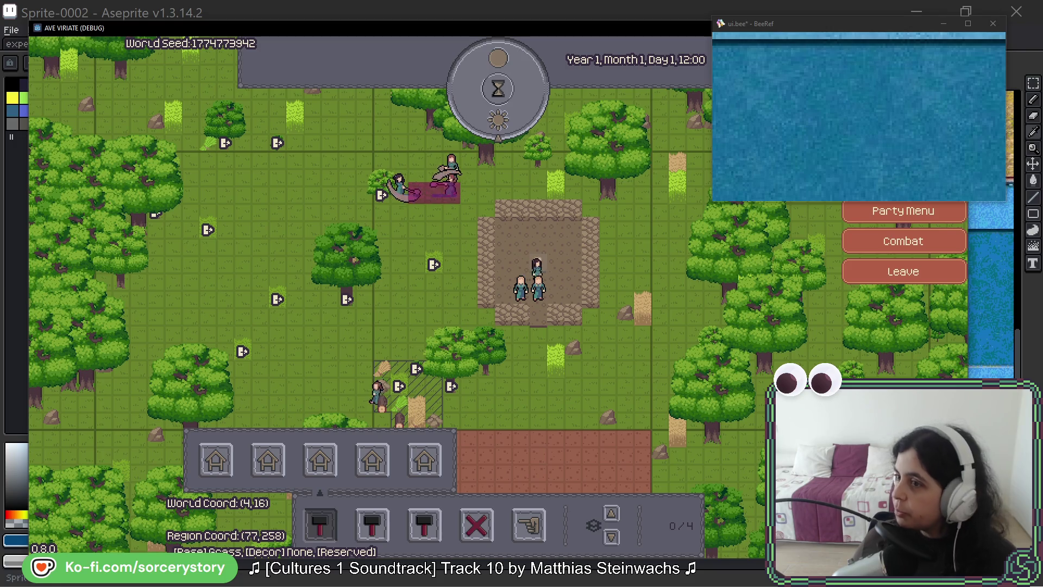
View the ENTITY details of the villager working on the plaza building, then close them.
click(551, 273)
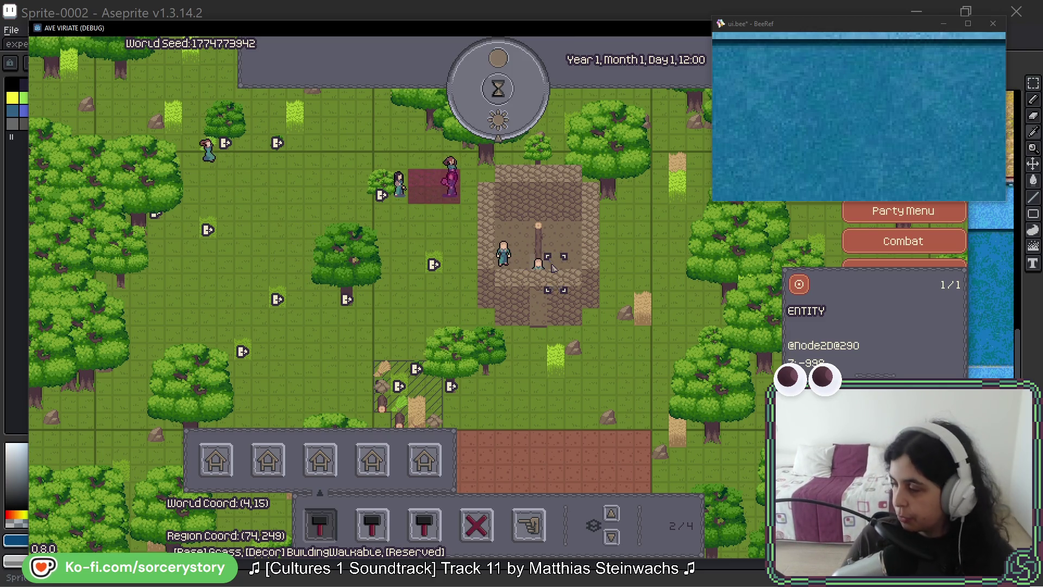
key(Escape)
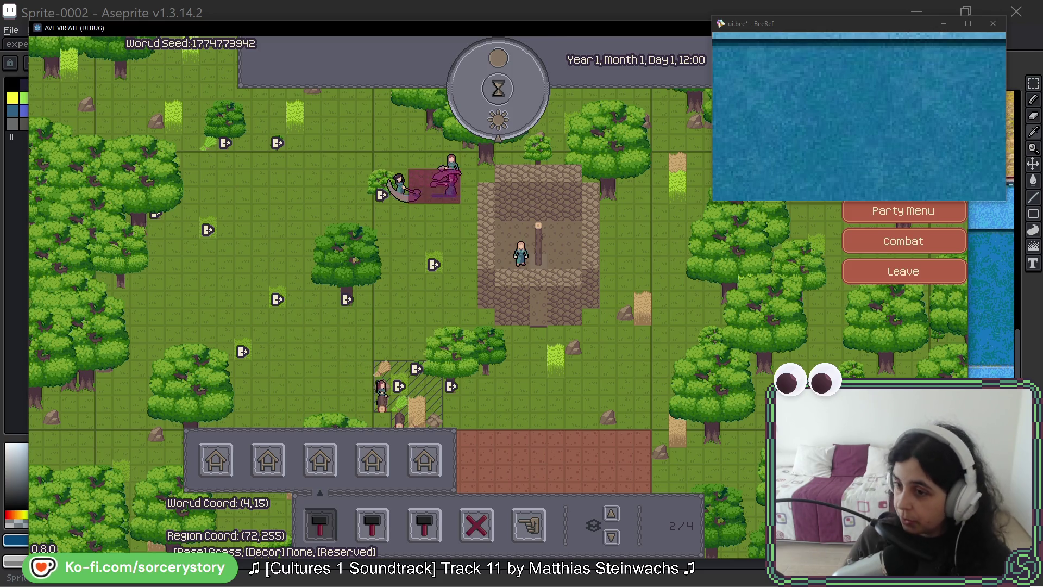
Select the stone village building to inspect it and reveal its interior.
click(566, 260)
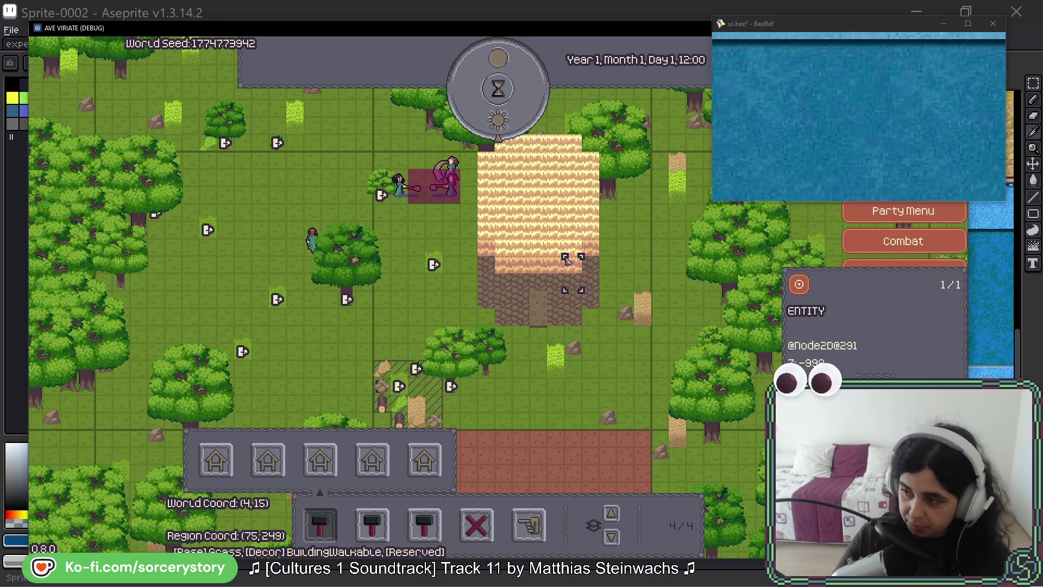
Enter the thatched building to see the villagers inside, then inspect the nearby oak tree.
click(550, 246)
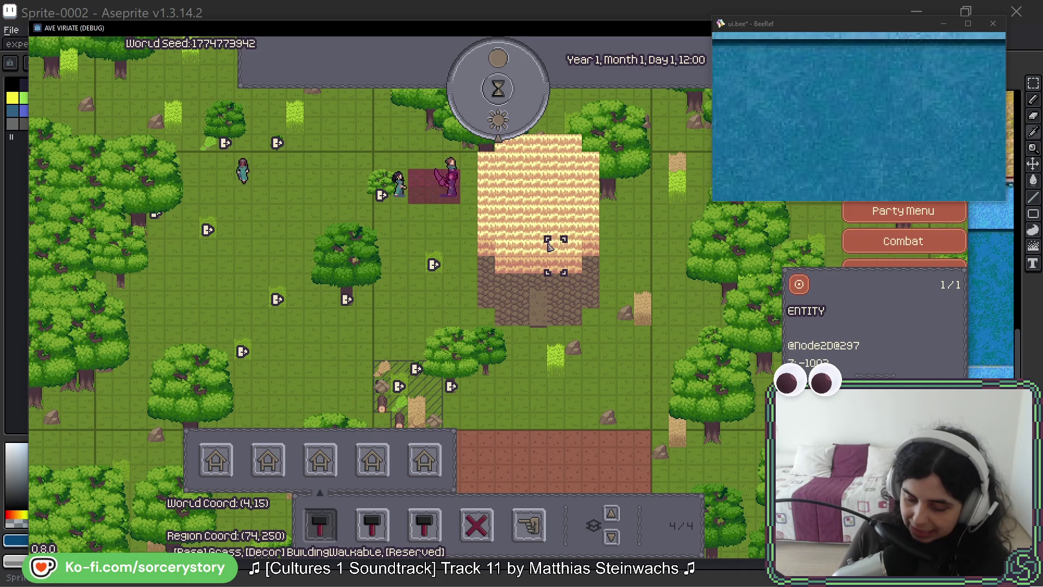
click(545, 243)
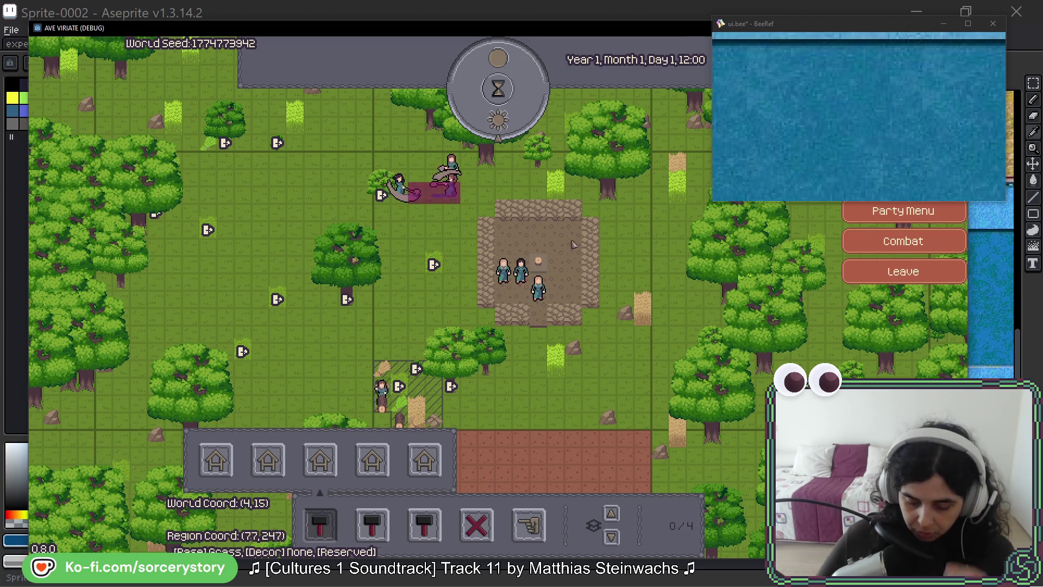
click(588, 301)
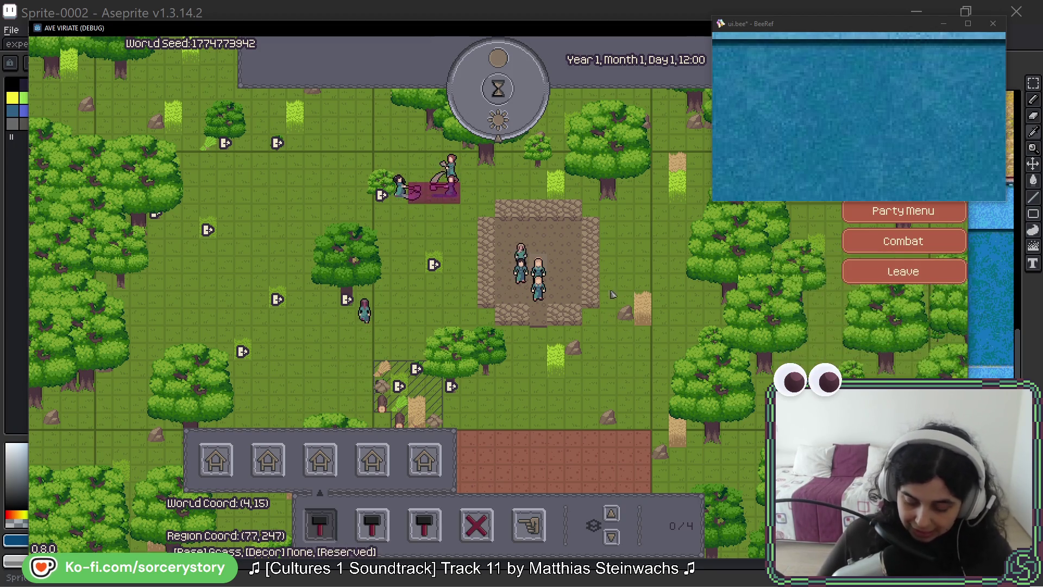
click(606, 196)
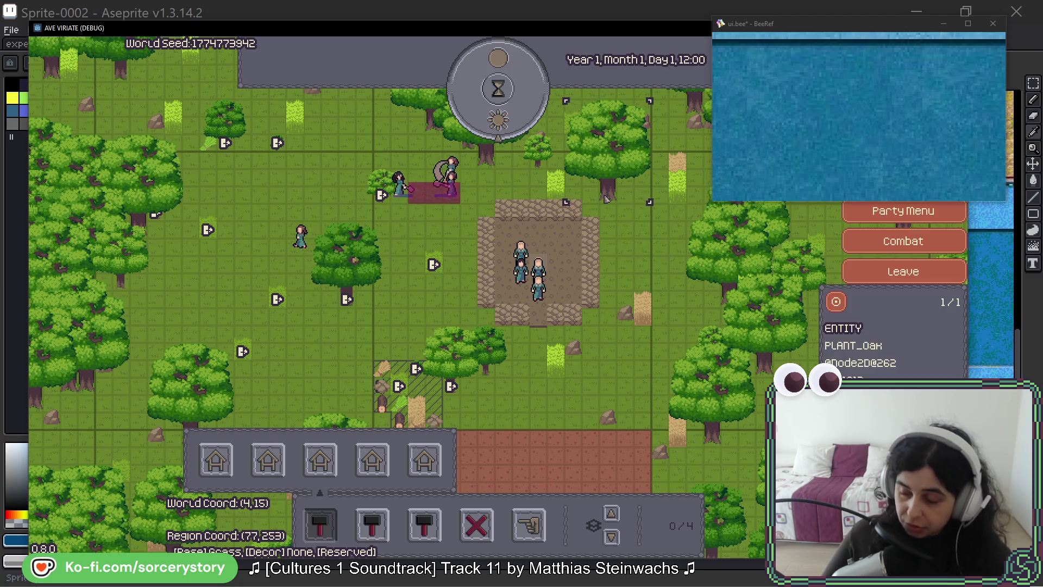
click(548, 352)
right_click(548, 352)
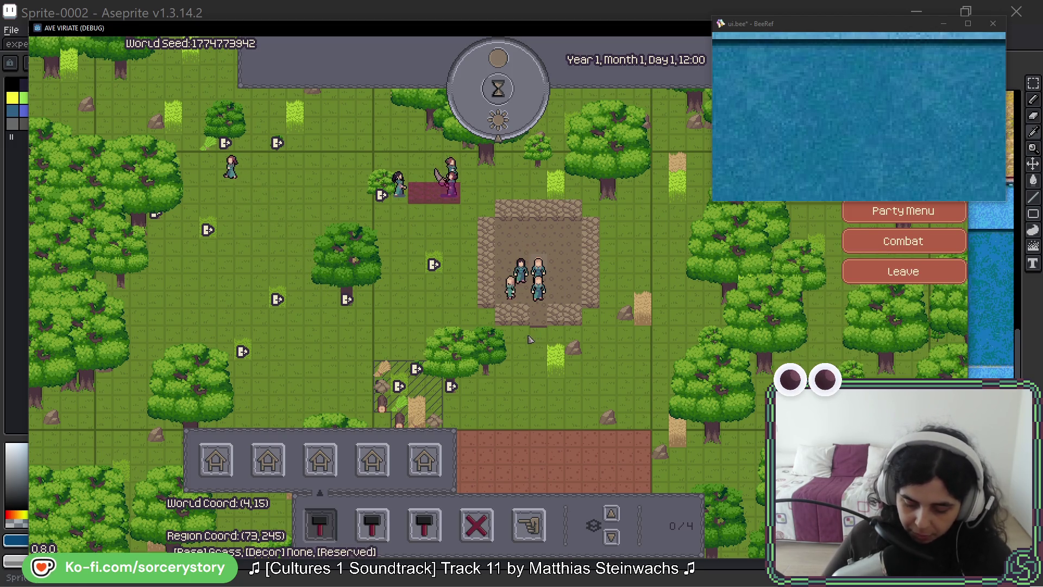
Inspect a ground tile and the entity at the building entrance, dismissing the inspector.
click(281, 505)
right_click(280, 505)
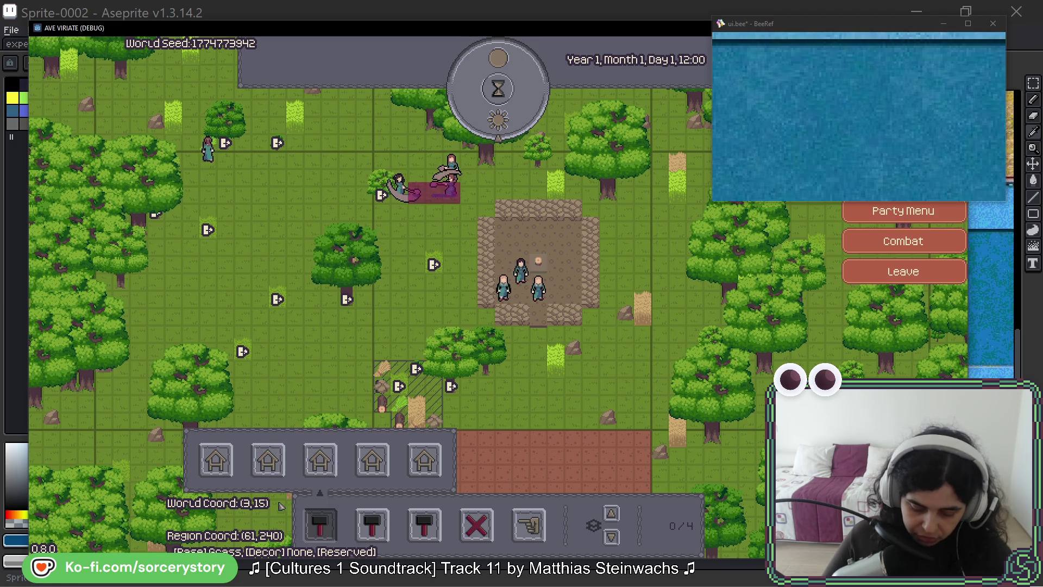
click(538, 325)
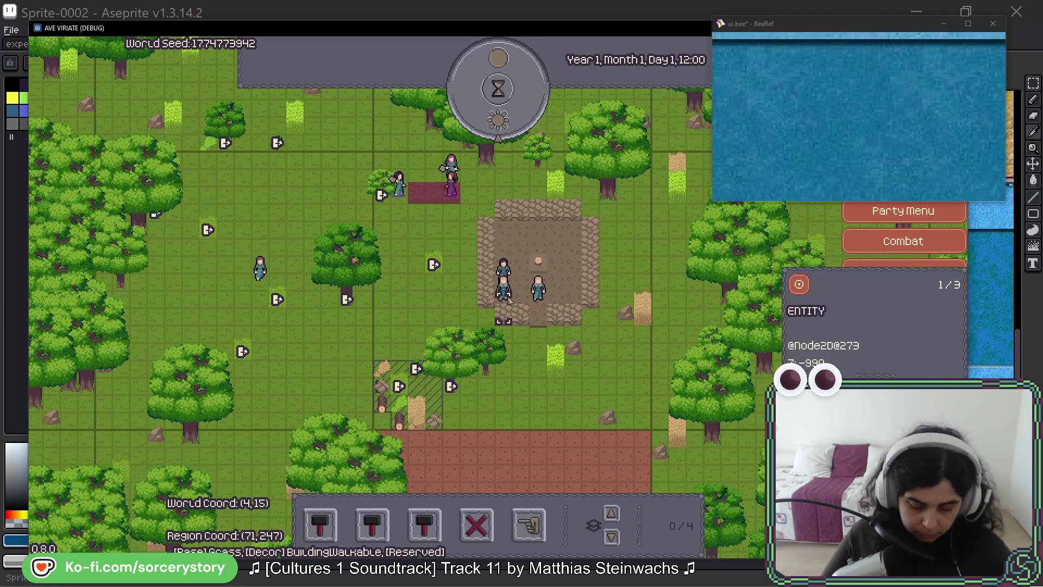
right_click(538, 325)
click(538, 325)
Pass hours repeatedly until the clock reads Year 1, Month 1, Day 3, 16:00.
click(496, 133)
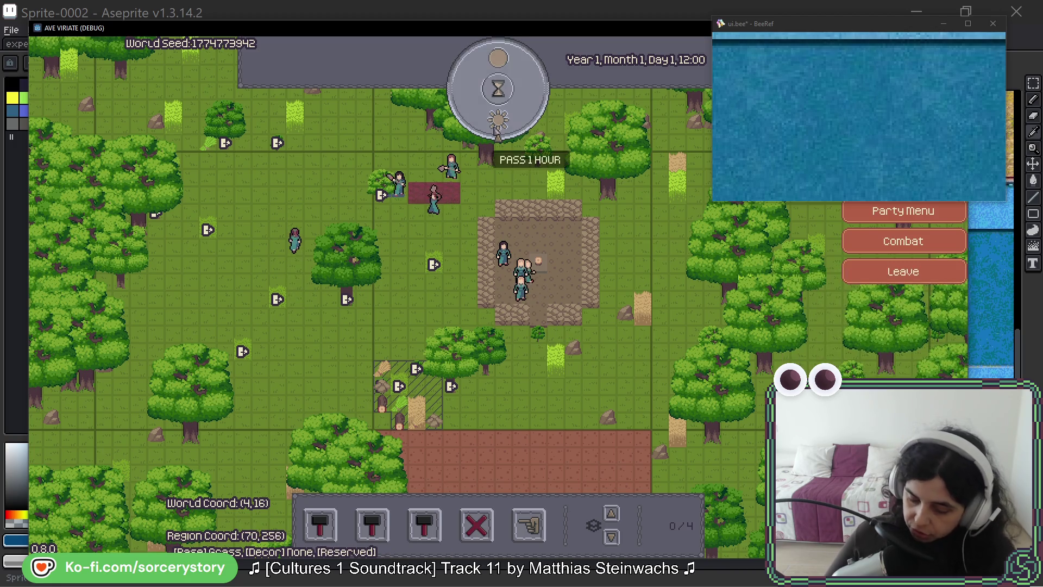
click(496, 133)
click(496, 133)
click(496, 133)
click(496, 133)
click(496, 133)
click(496, 133)
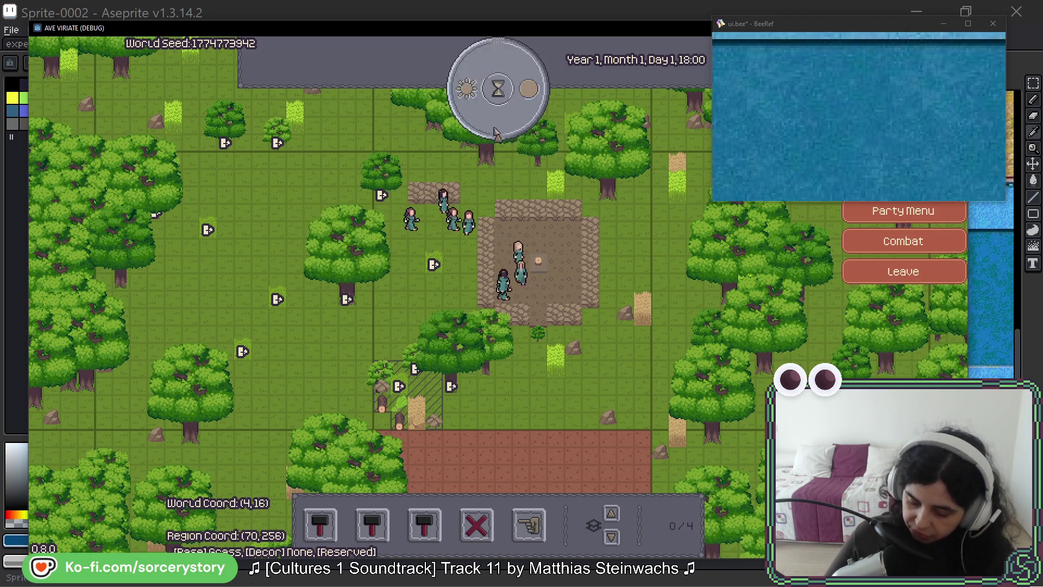
click(496, 133)
click(496, 133)
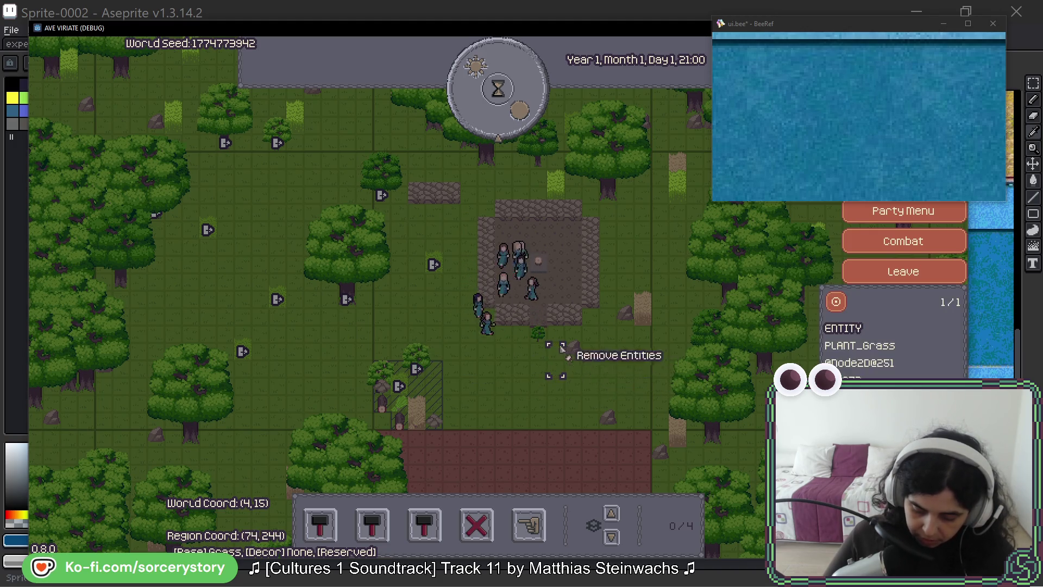
click(496, 133)
click(496, 133)
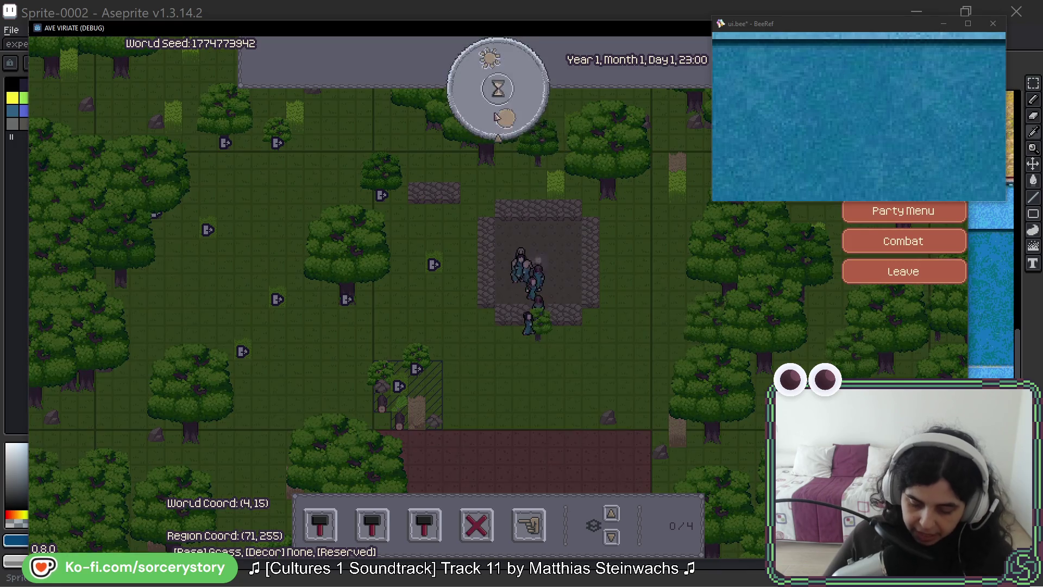
click(496, 128)
click(495, 128)
click(495, 122)
click(495, 123)
click(496, 117)
click(496, 116)
double_click(495, 117)
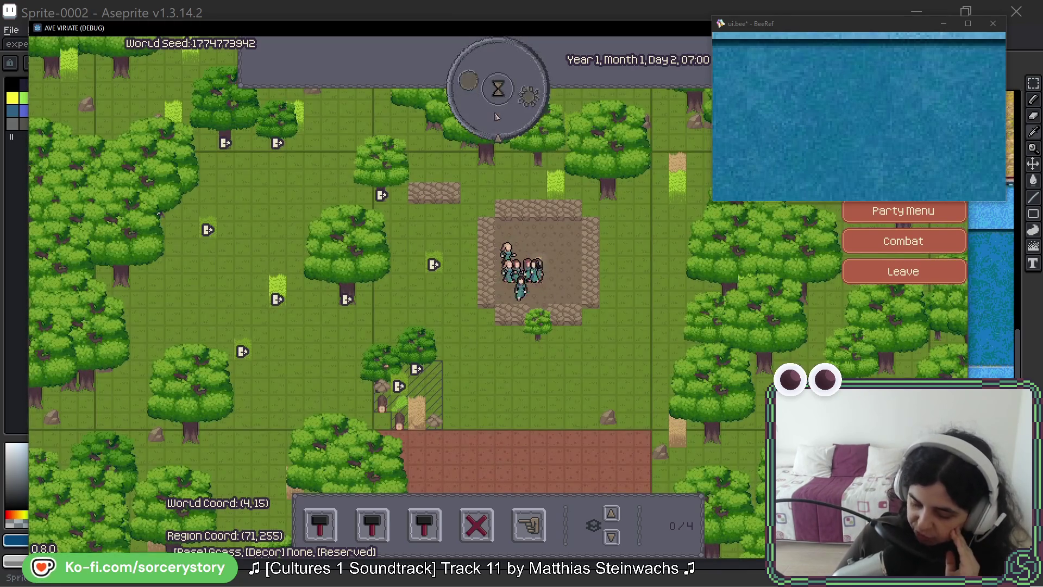
double_click(496, 117)
double_click(496, 117)
triple_click(496, 116)
double_click(496, 117)
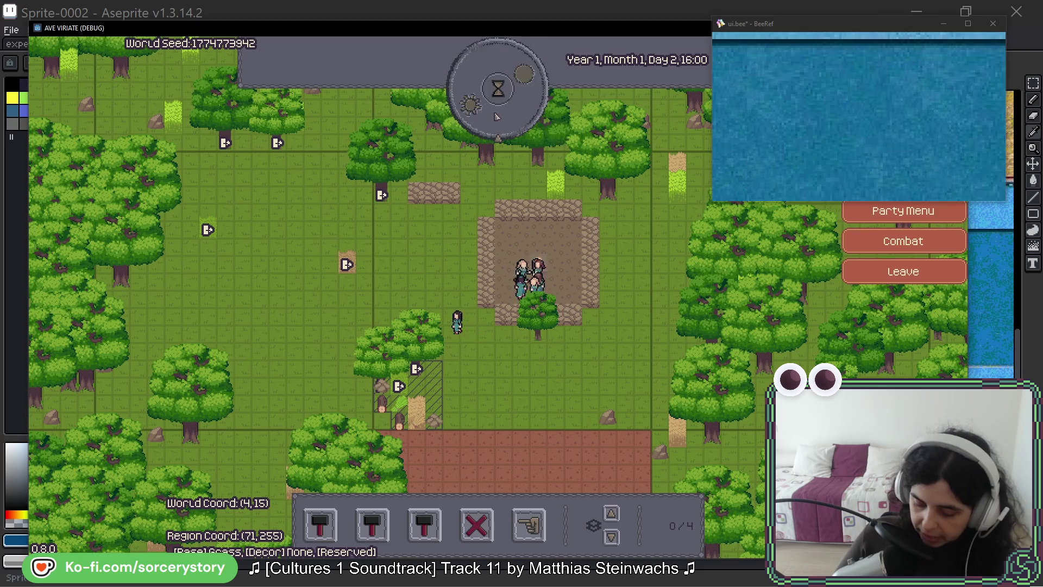
double_click(496, 117)
double_click(496, 117)
triple_click(496, 117)
double_click(495, 117)
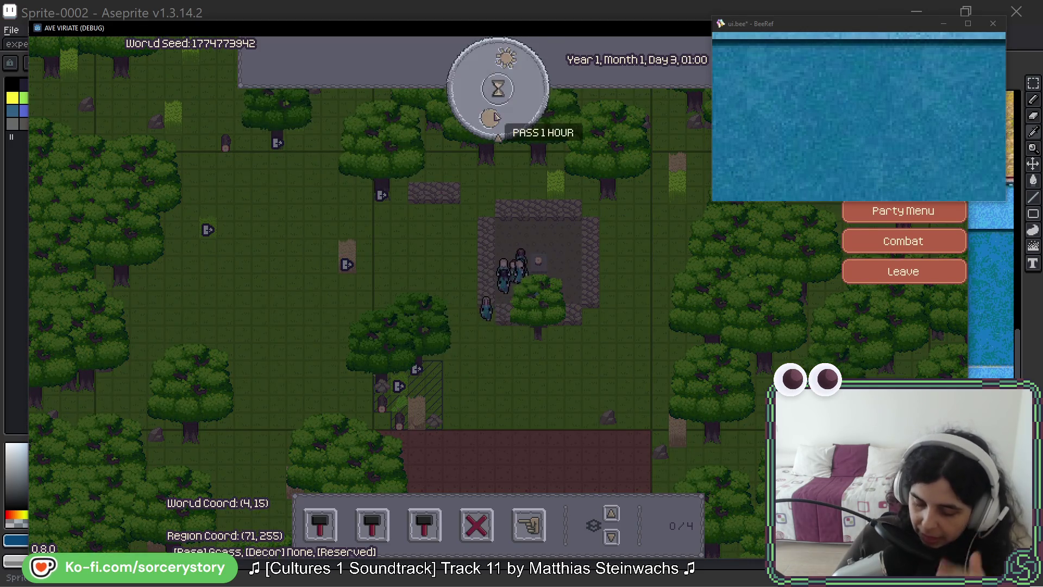
double_click(495, 117)
double_click(496, 117)
click(496, 117)
click(496, 116)
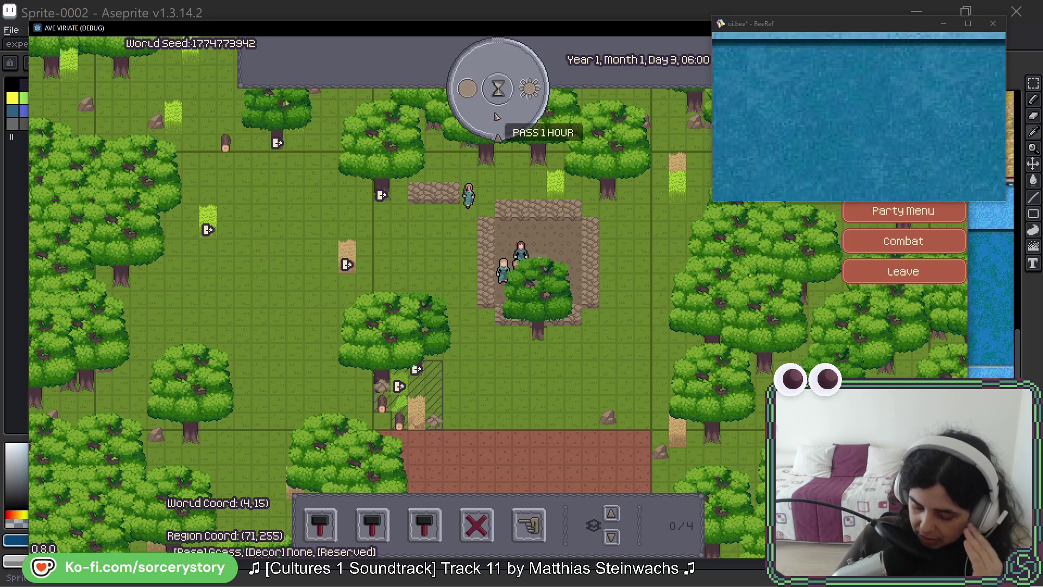
click(496, 116)
click(496, 117)
click(496, 117)
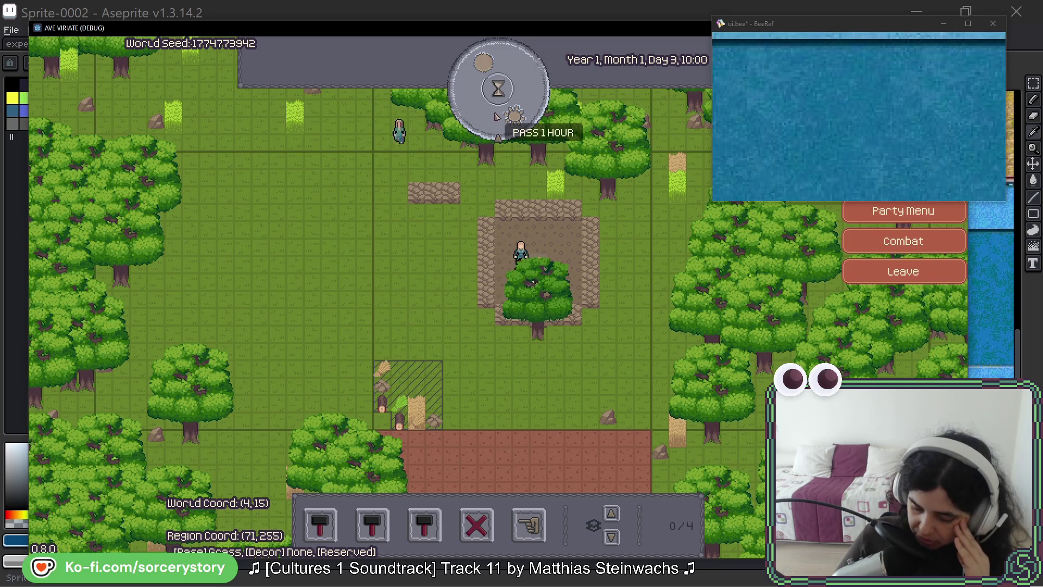
double_click(496, 117)
click(496, 117)
double_click(495, 117)
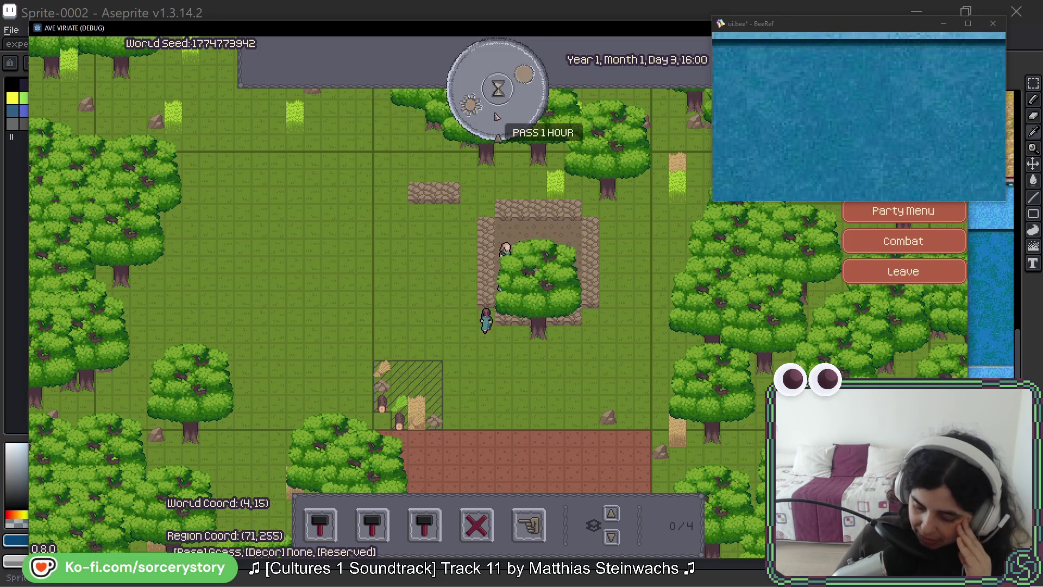
click(496, 116)
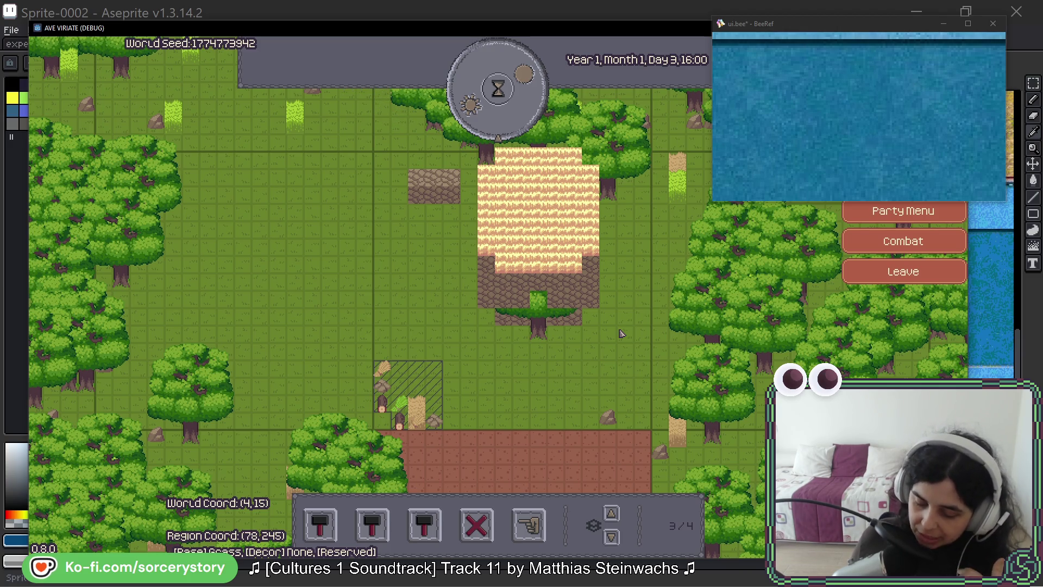
Inspect the oak tree in front of the house and delete it with Remove Entities.
click(541, 331)
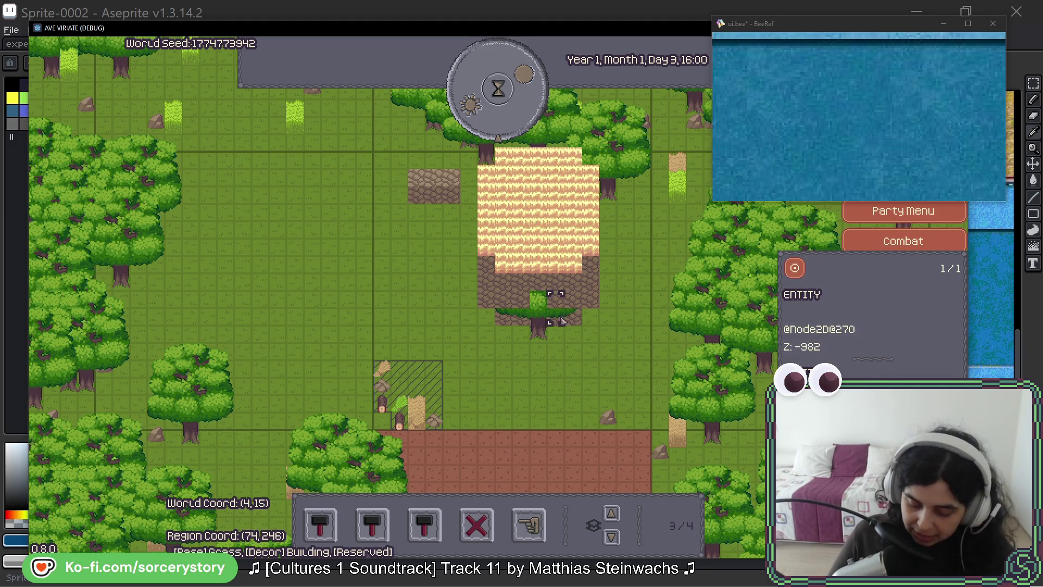
click(544, 338)
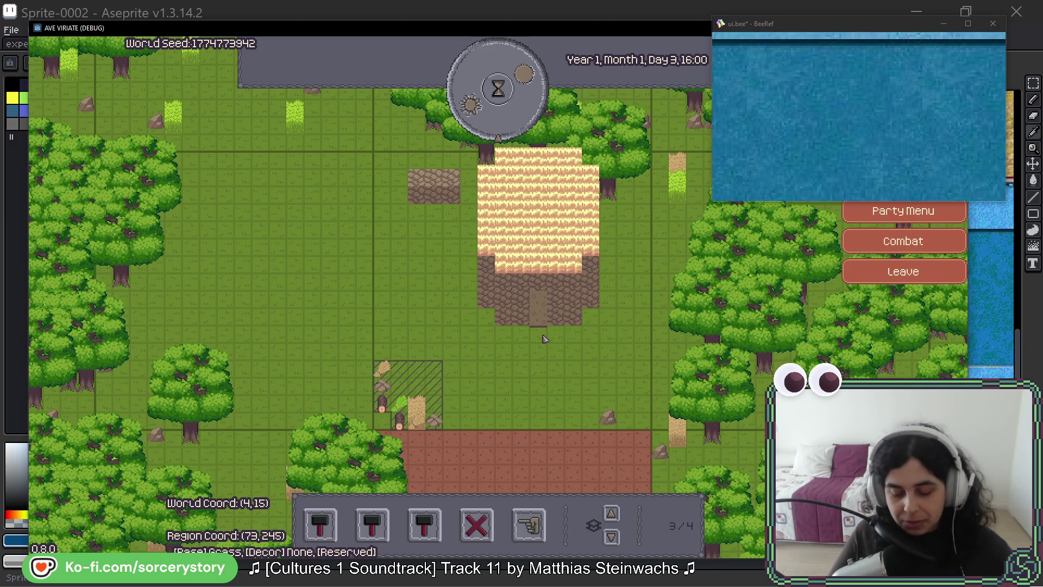
mouse_move(547, 330)
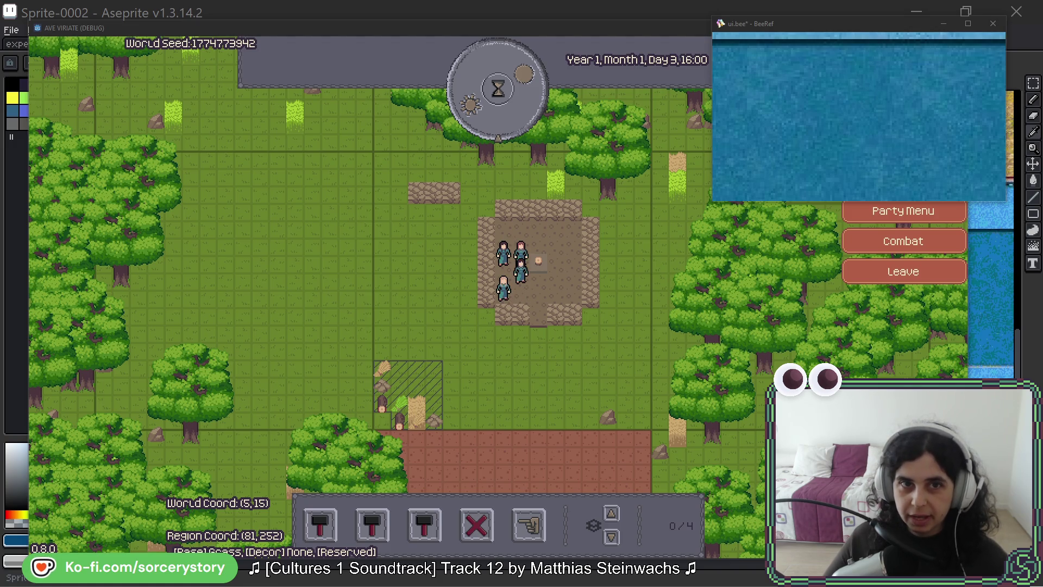
mouse_move(3, 245)
mouse_down()
mouse_move(142, 162)
mouse_move(394, 45)
mouse_move(385, 14)
mouse_move(374, 25)
mouse_up()
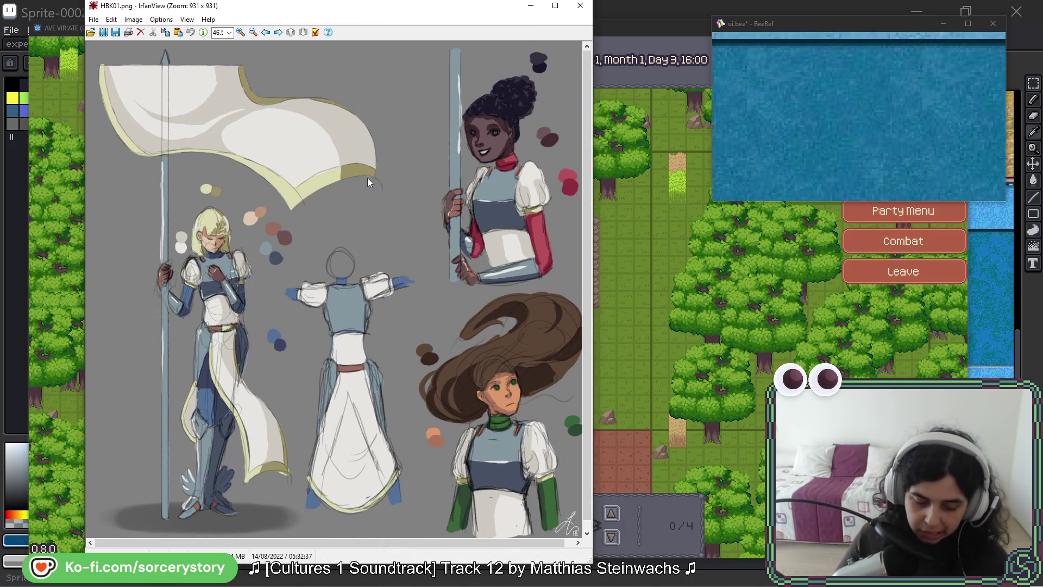
Maximize IrfanView and page through HBK01–HBK10.png, ending on the banner-holding knight.
scroll(360, 161, down, 1)
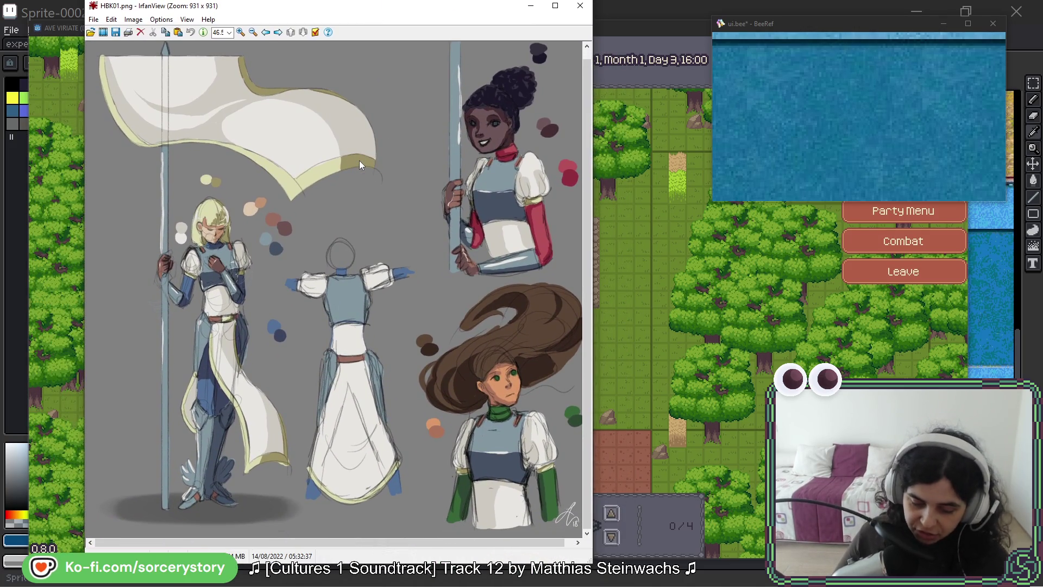
click(555, 7)
scroll(435, 193, down, 1)
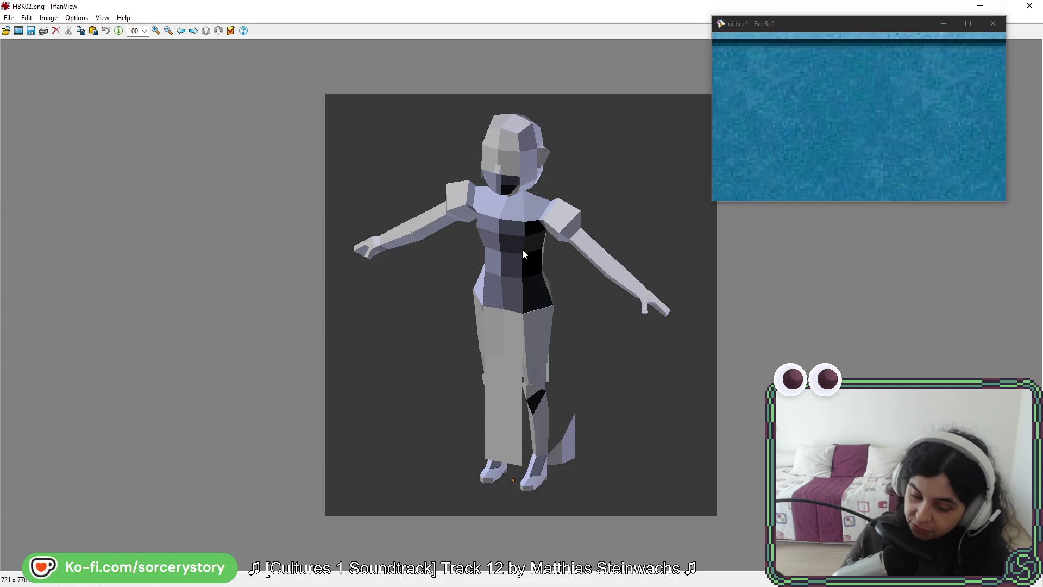
scroll(523, 250, down, 1)
scroll(536, 234, down, 1)
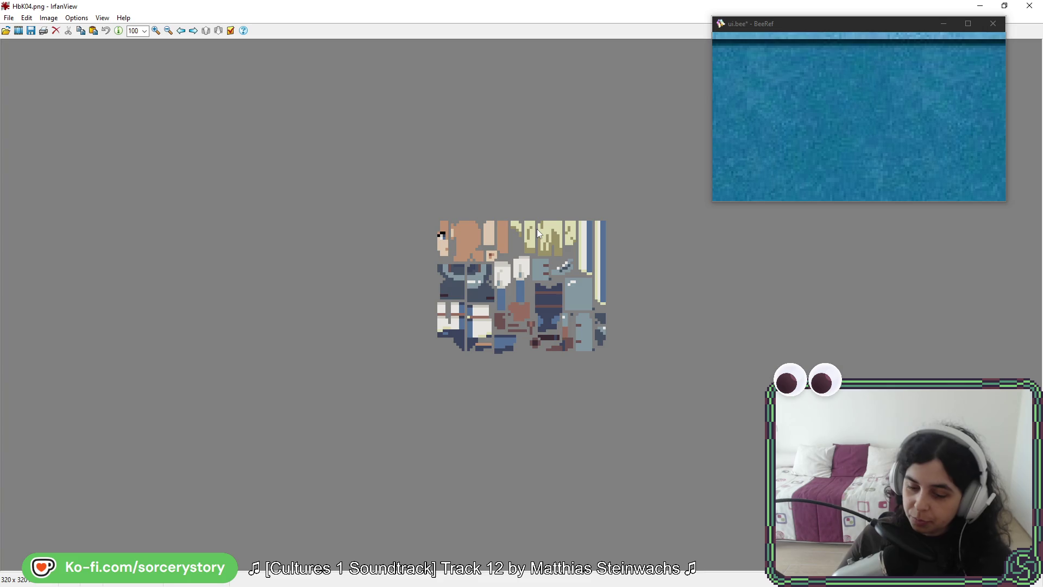
scroll(538, 233, down, 1)
scroll(501, 256, down, 1)
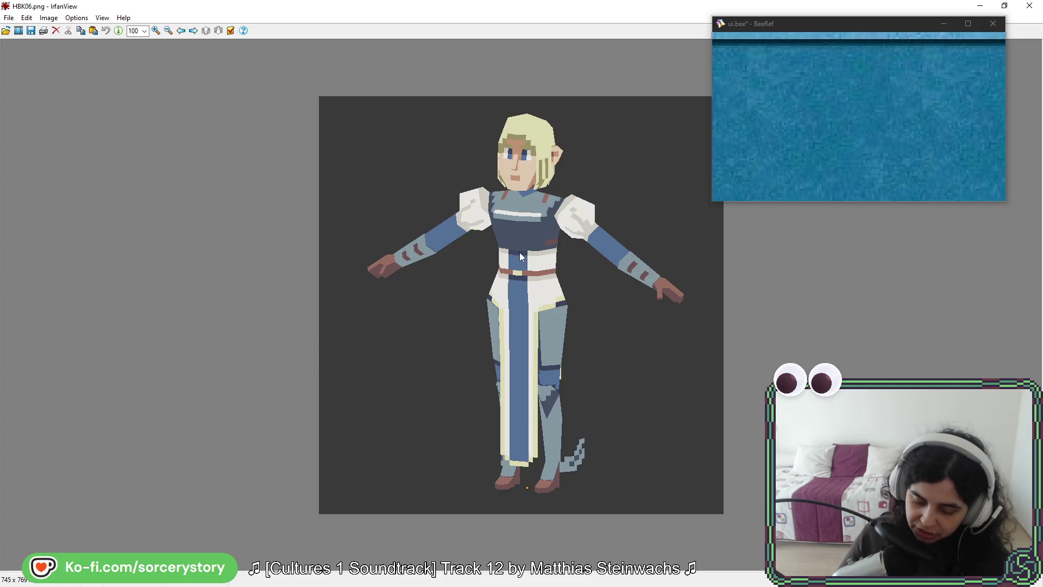
scroll(585, 274, down, 2)
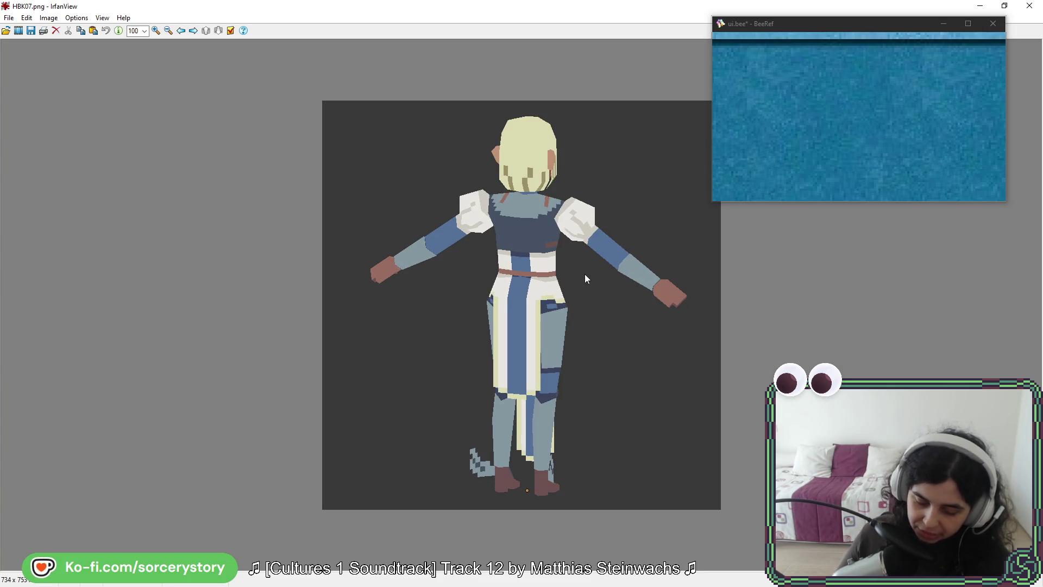
scroll(575, 279, down, 1)
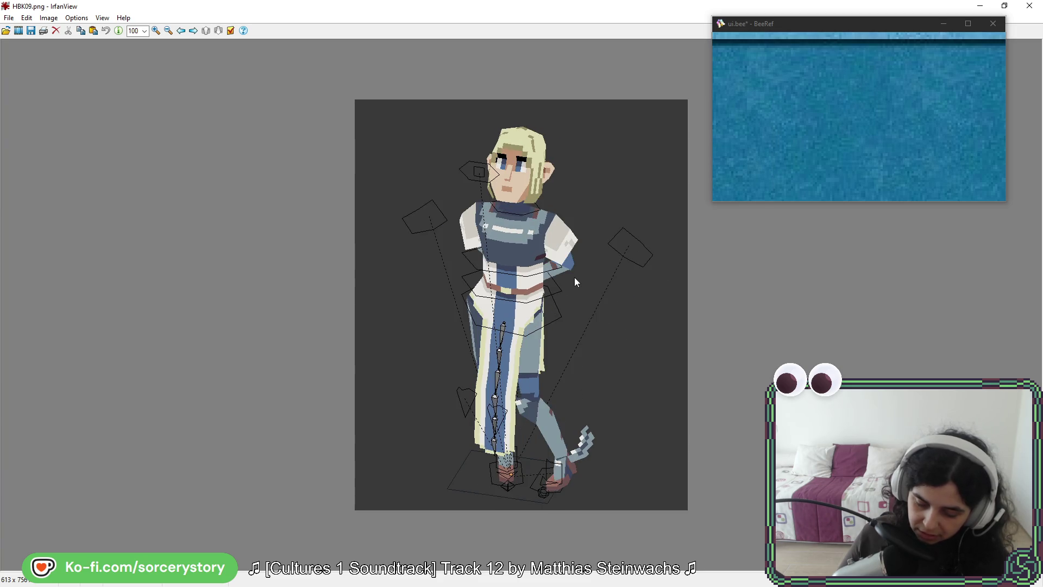
scroll(575, 282, down, 1)
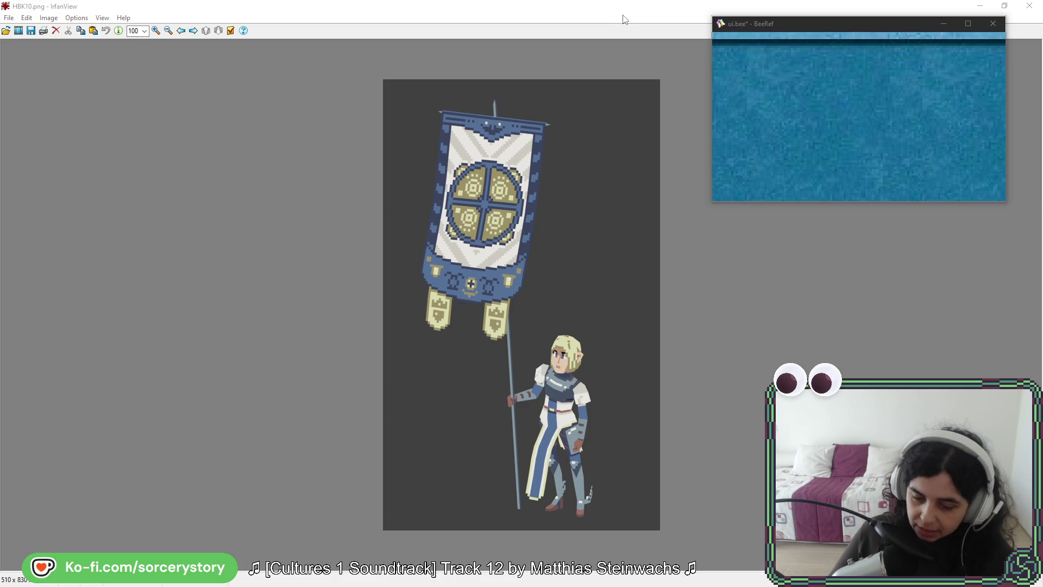
Step back through HBK09 and HBK08, return to HBK10, then close IrfanView.
click(621, 168)
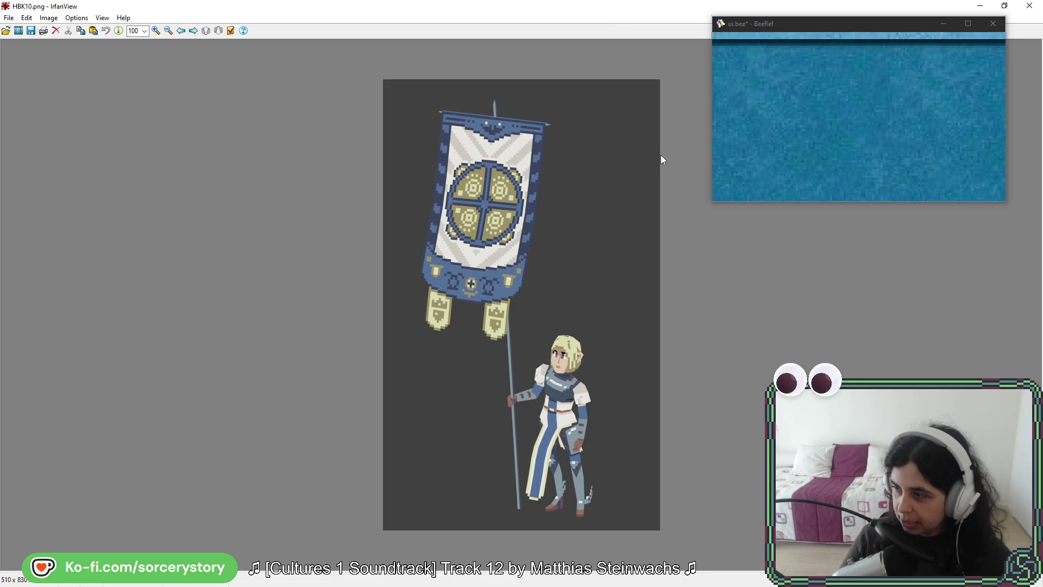
scroll(660, 154, up, 1)
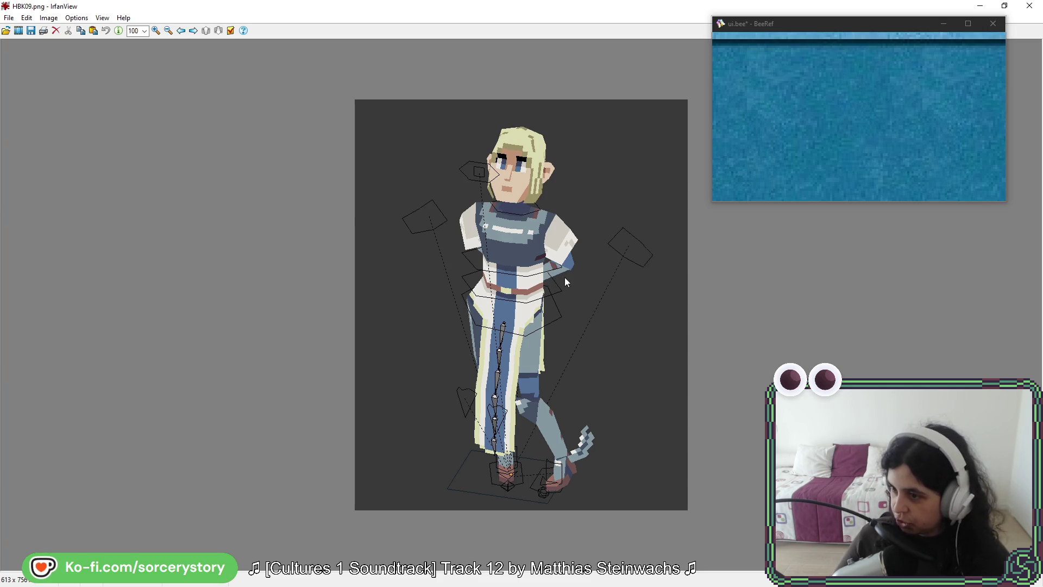
key(Left)
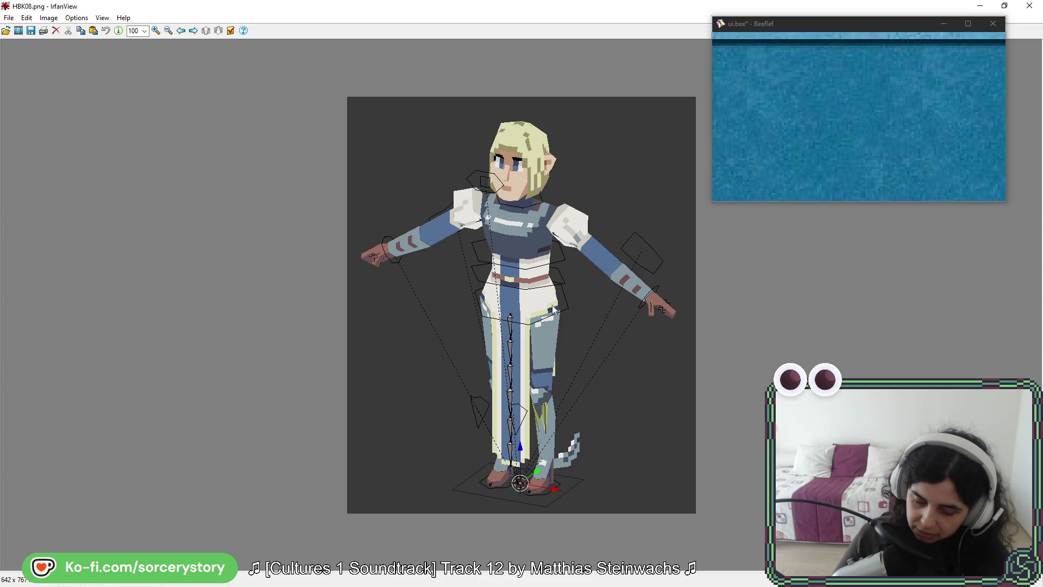
scroll(543, 283, down, 1)
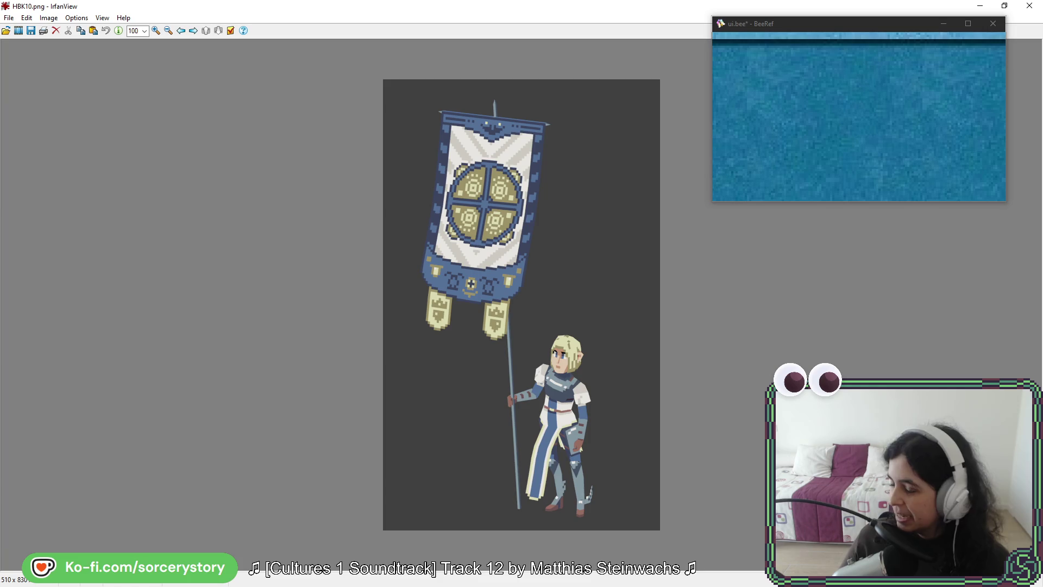
key(Escape)
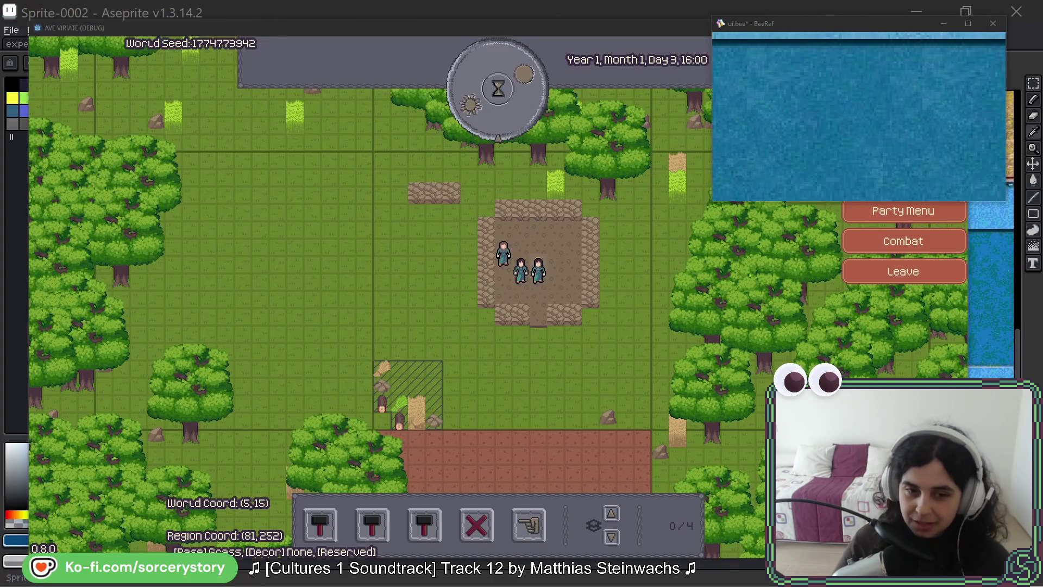